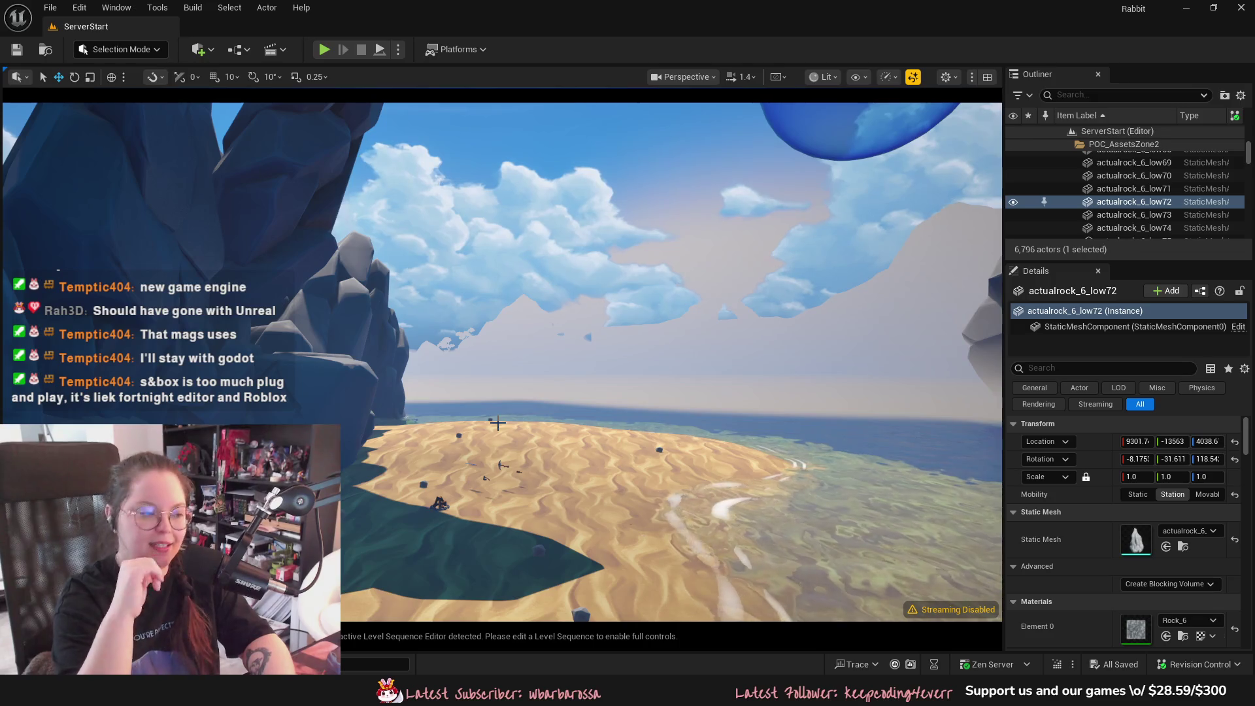
# Frame actualrock_6_low72, fly through the cave to the garden, then back out onto the beach
pyautogui.press('f')
pyautogui.press('w')
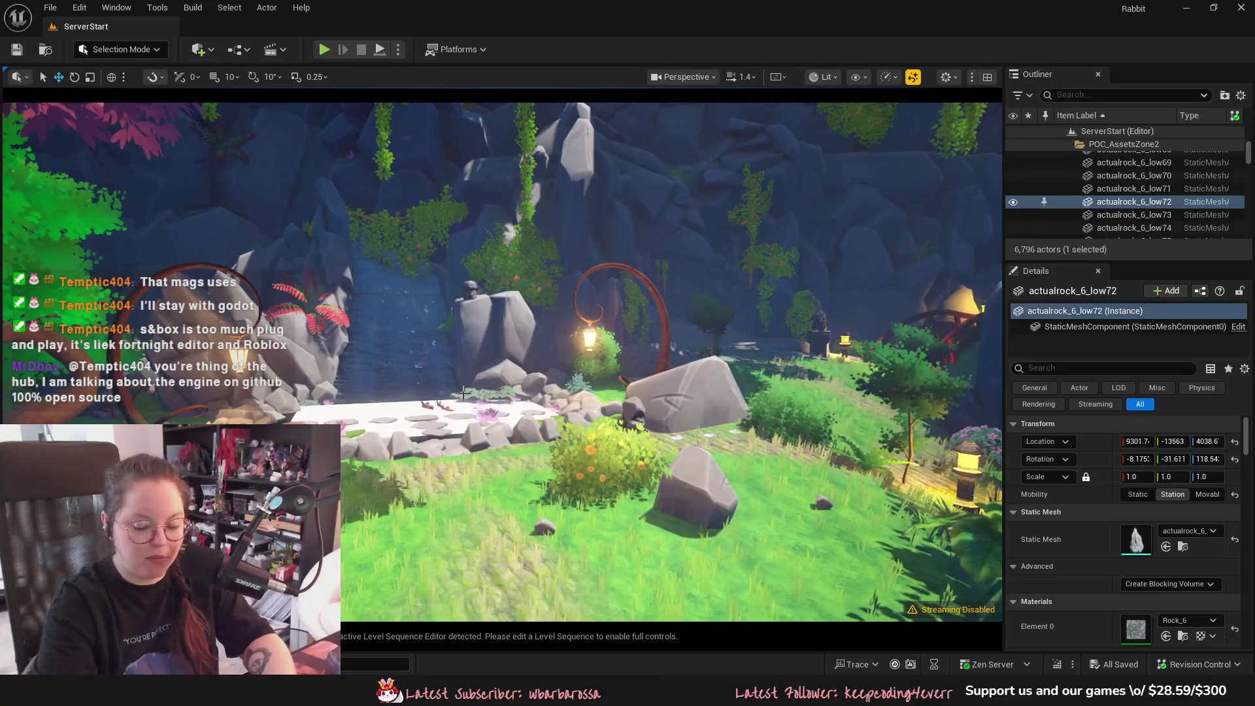
pyautogui.press('w')
pyautogui.press('s')
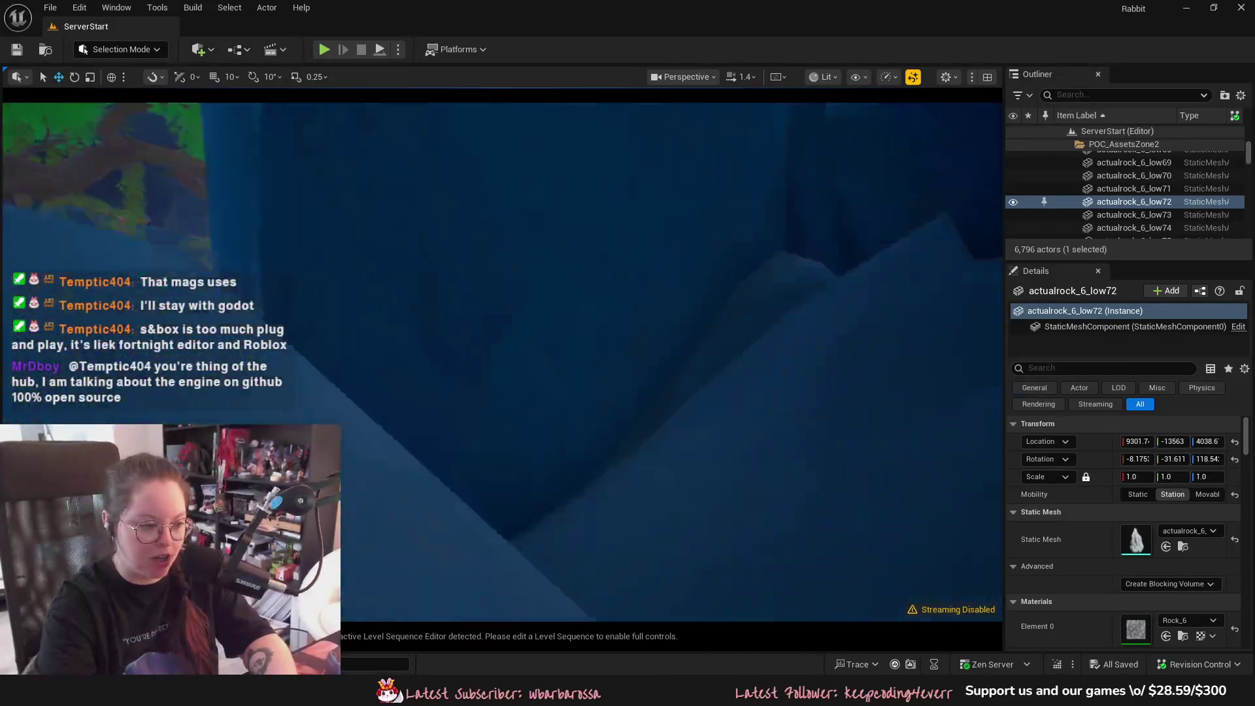
pyautogui.press('s')
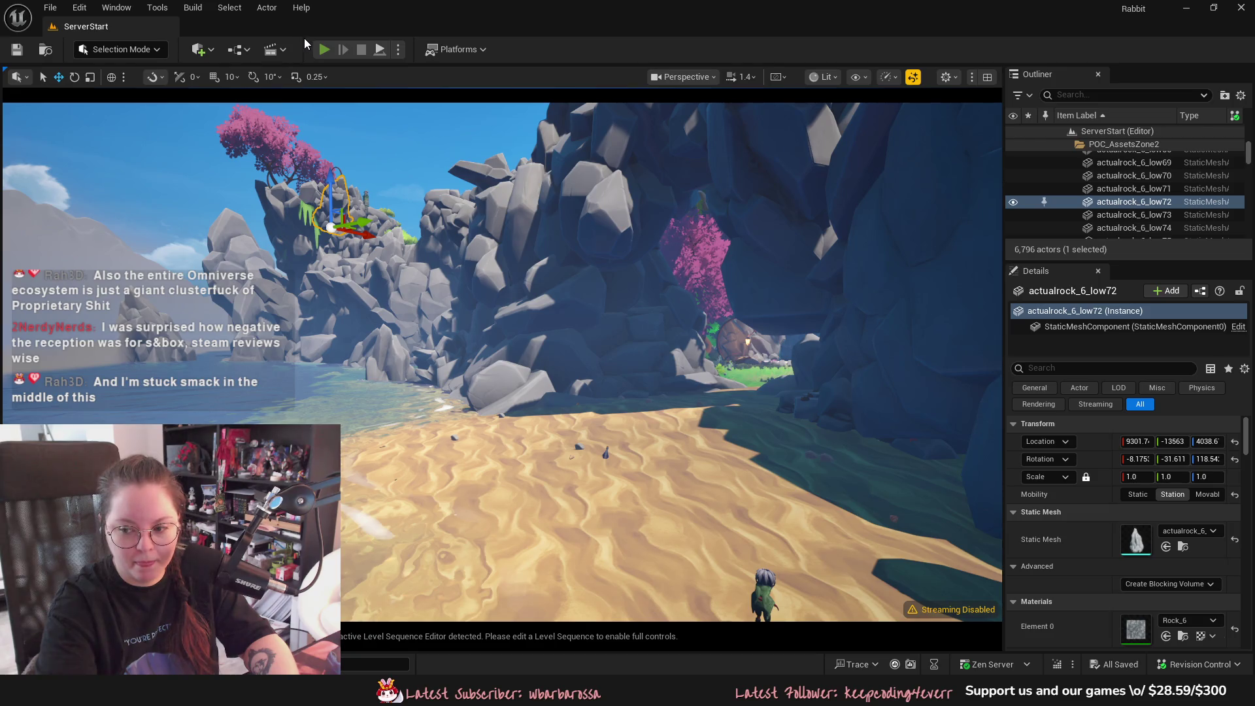
# Start the playtest and run the rabbit across the sand toward the approaching enemy
pyautogui.click(323, 49)
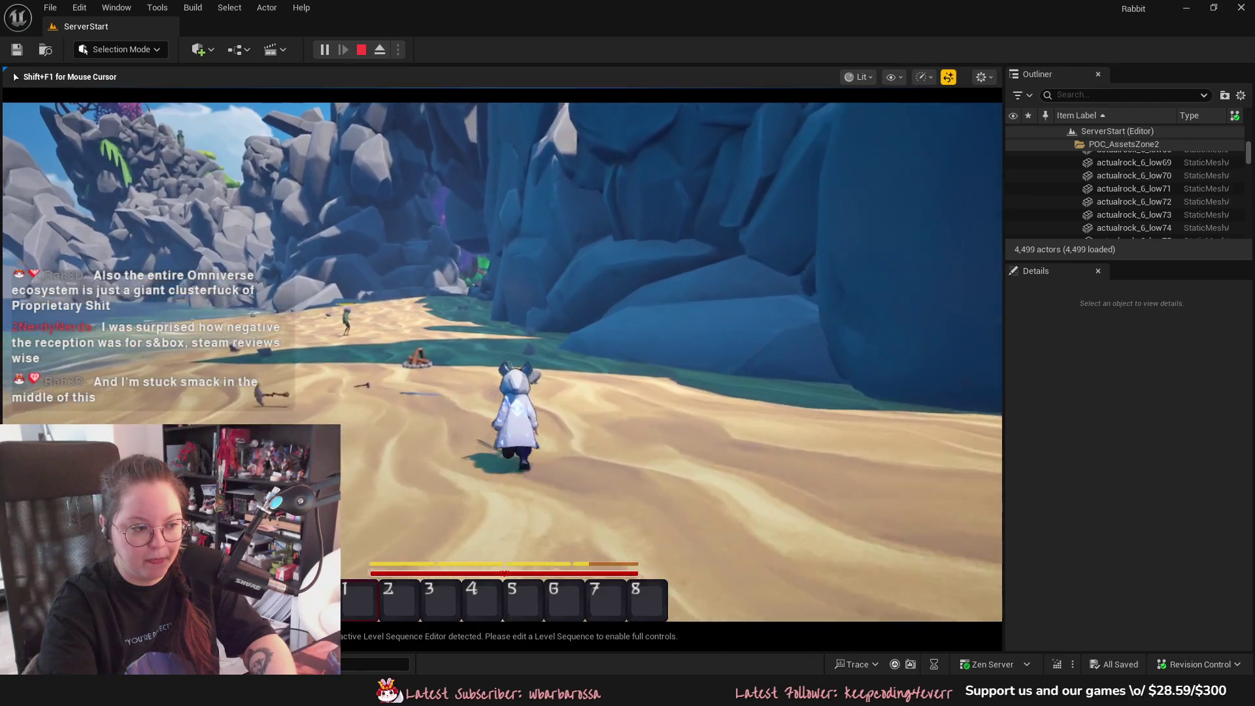
pyautogui.press('w')
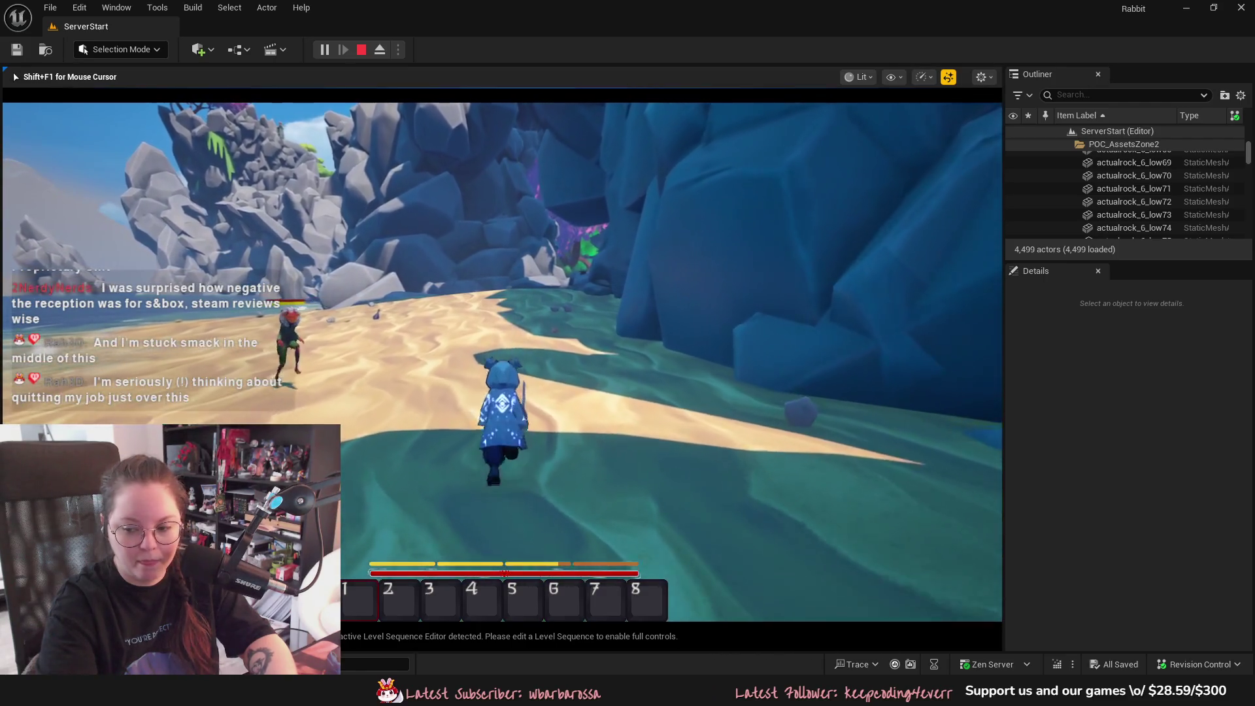
pyautogui.press('s')
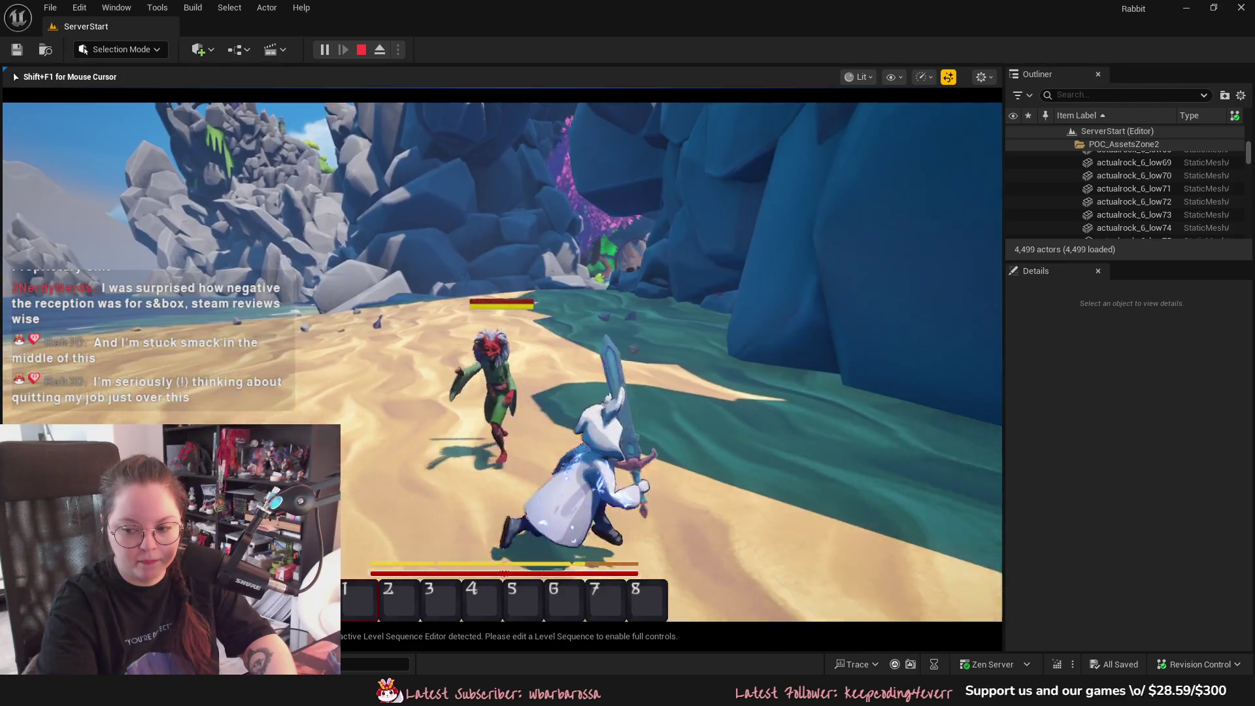
pyautogui.press('s')
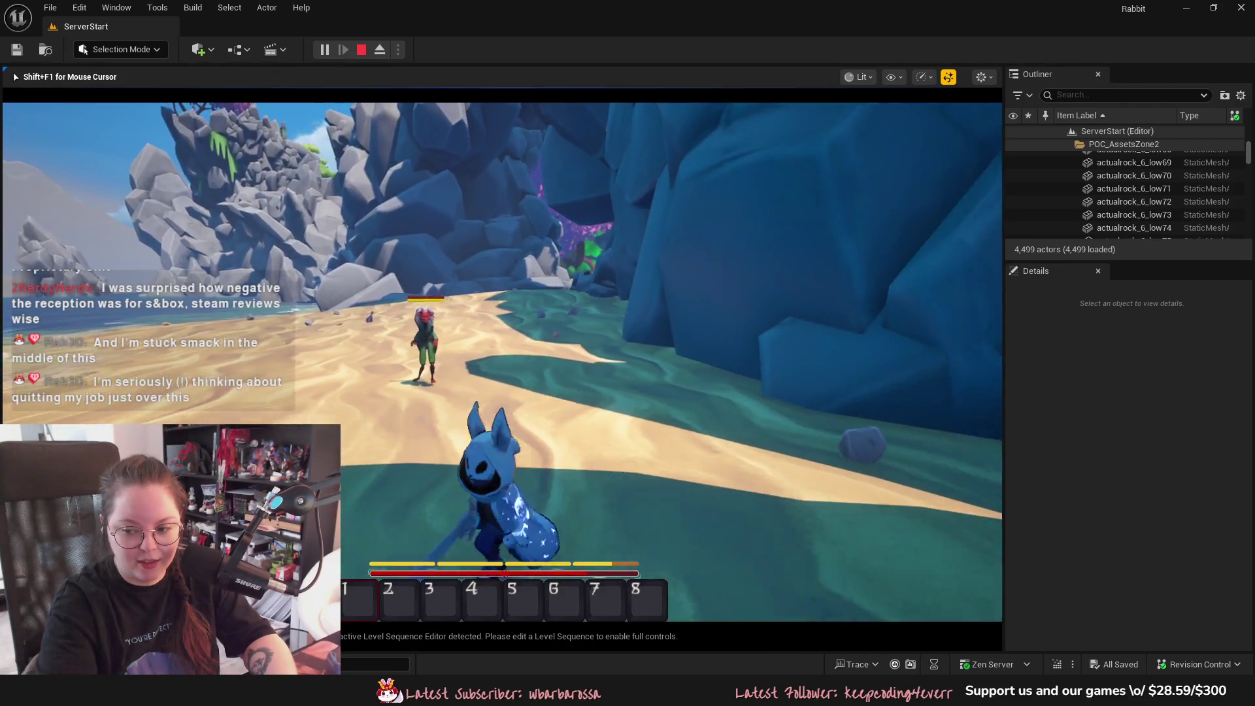
pyautogui.press('w')
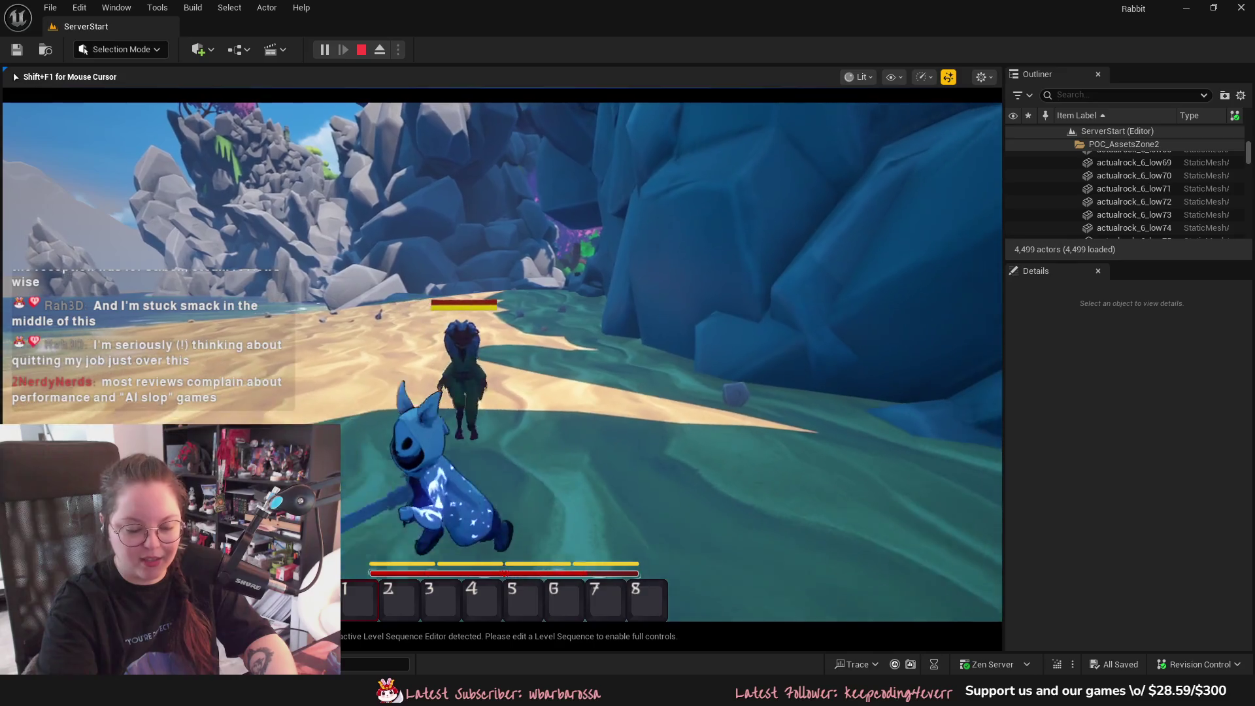
pyautogui.press('w')
# Pick up the Basic Sword into the first slot and slash the enemy until it's defeated
pyautogui.press('w')
pyautogui.press('e')
pyautogui.press('w')
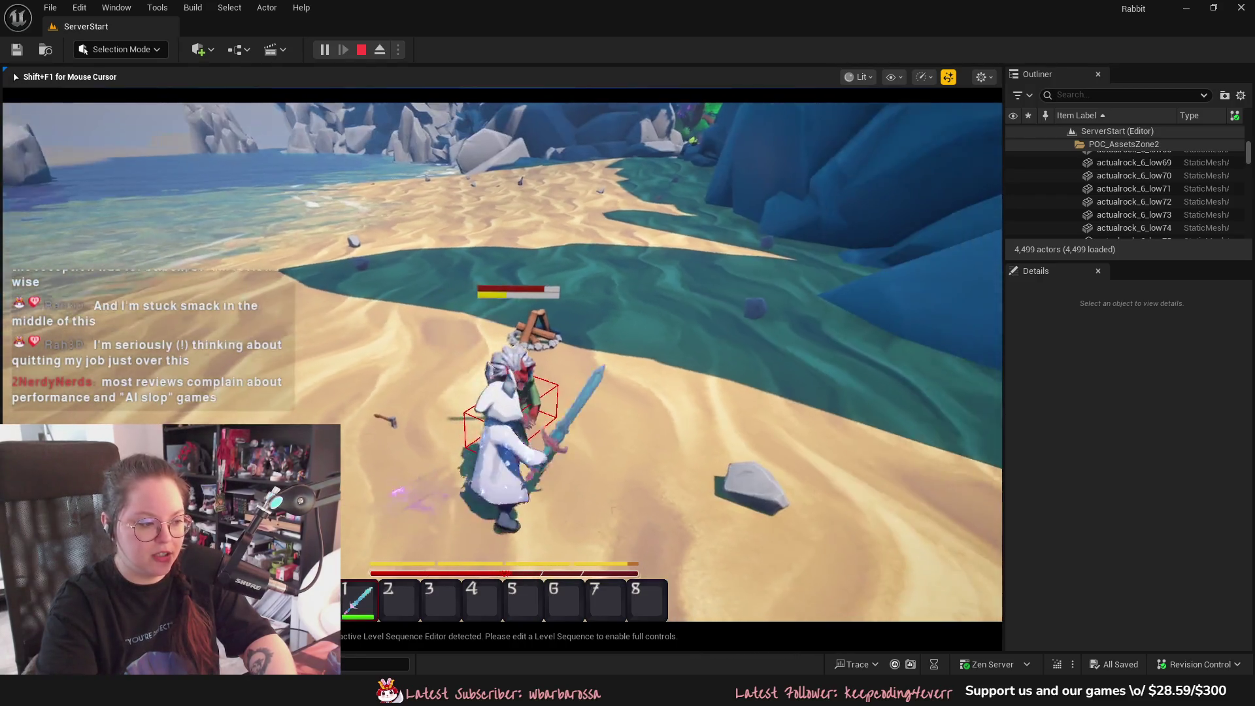
pyautogui.click(502, 361)
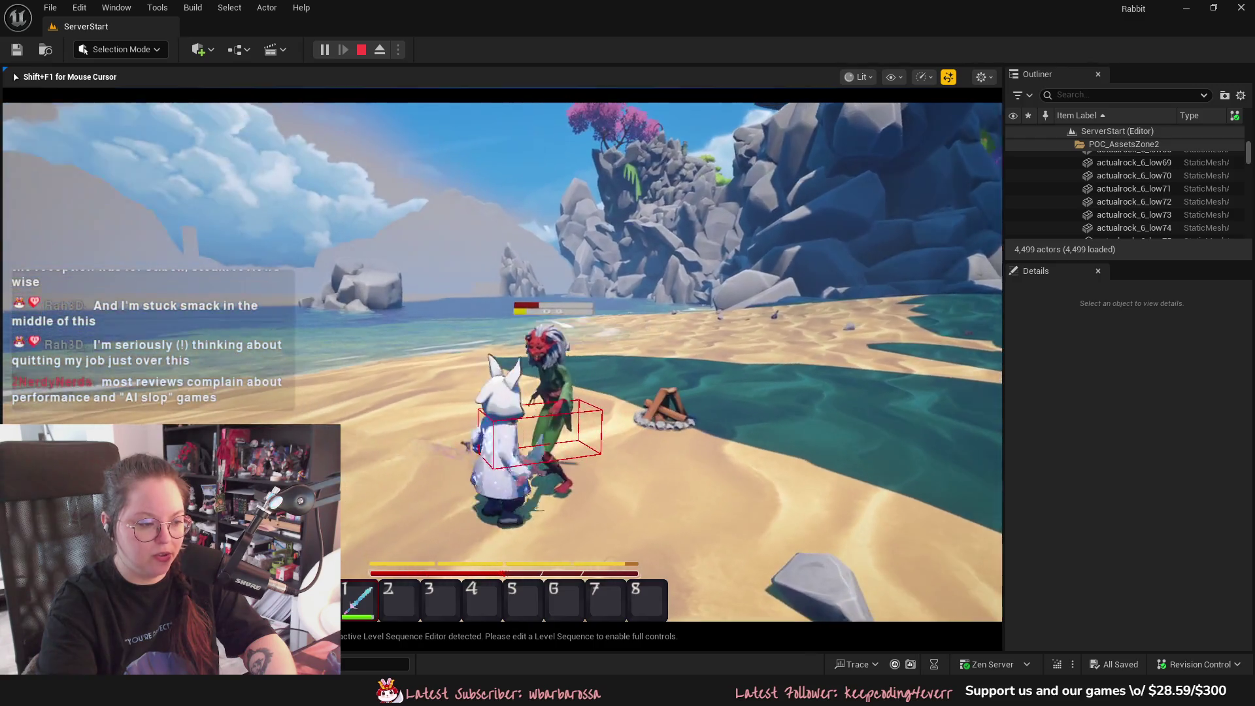
pyautogui.click(502, 362)
pyautogui.click(502, 361)
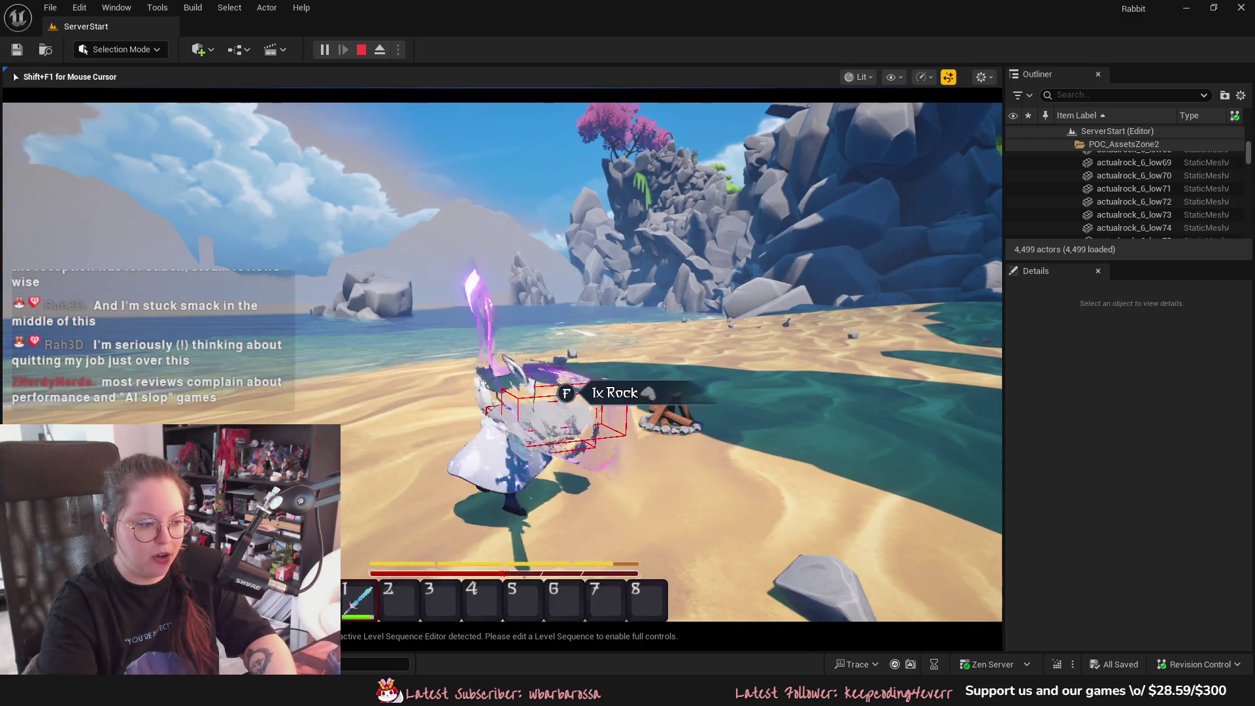
# Walk the rabbit along the beach to the campfire, then release the mouse and stop playing
pyautogui.press('w')
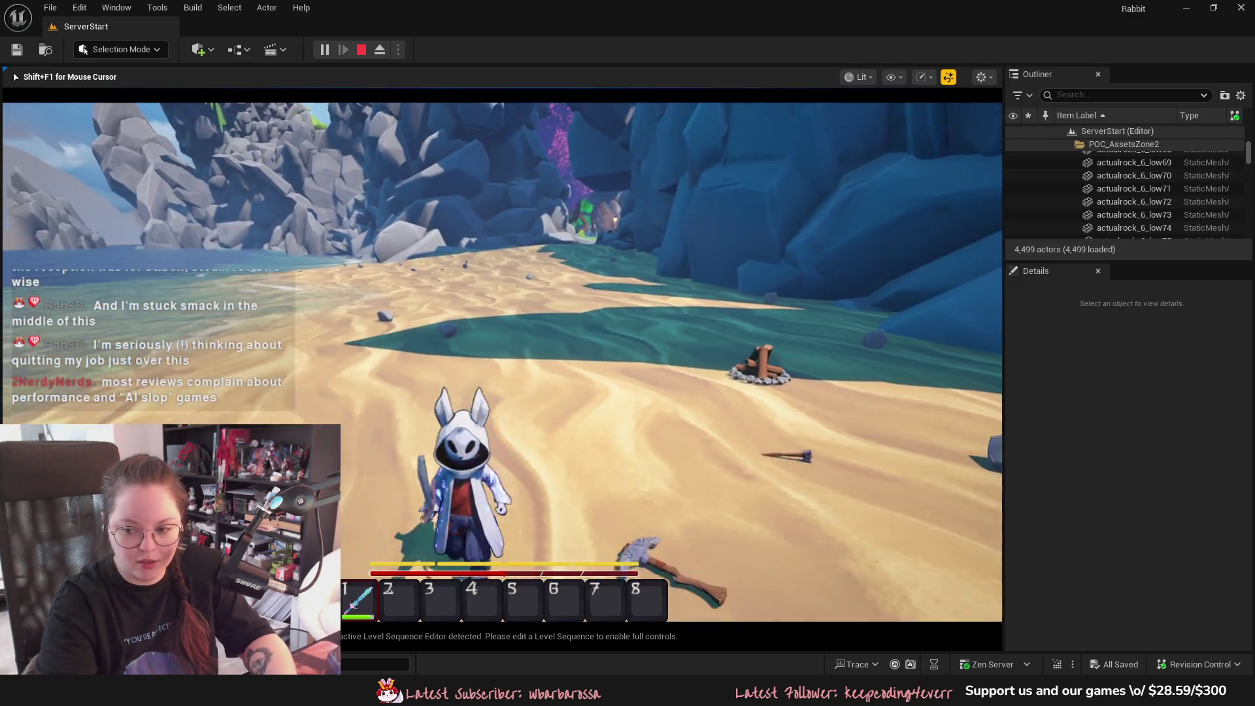
pyautogui.press('w')
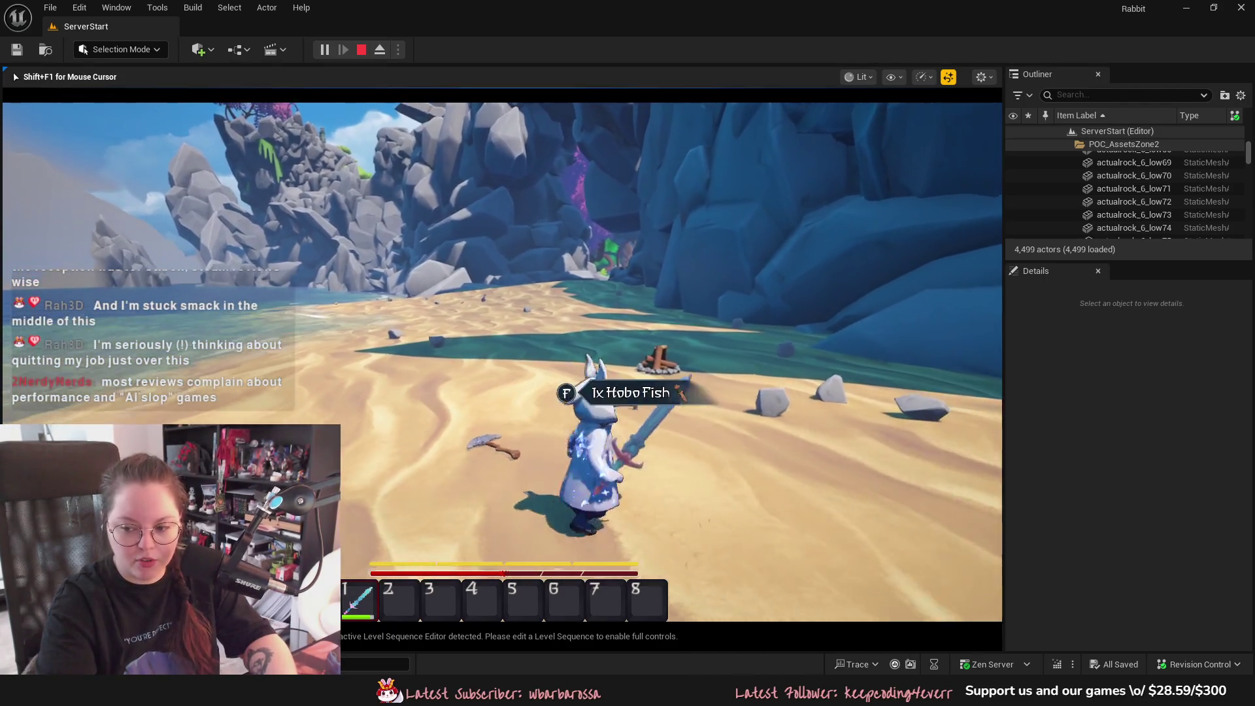
pyautogui.press('w')
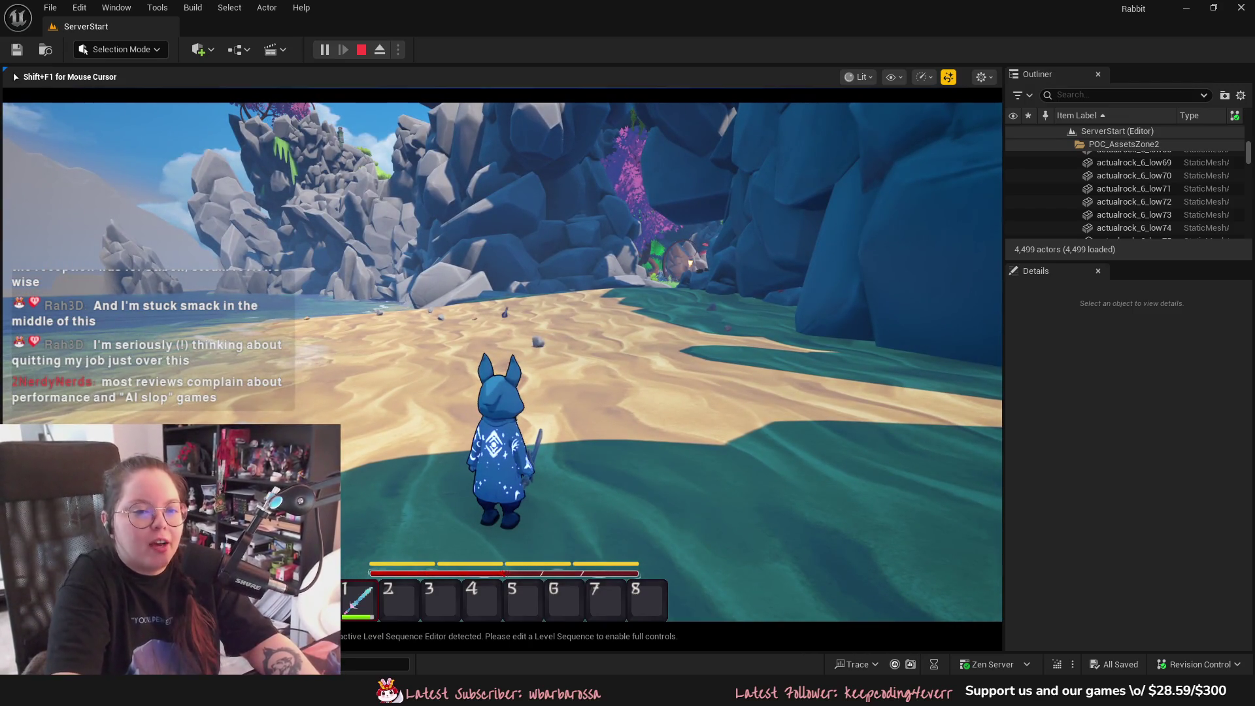
pyautogui.press('w')
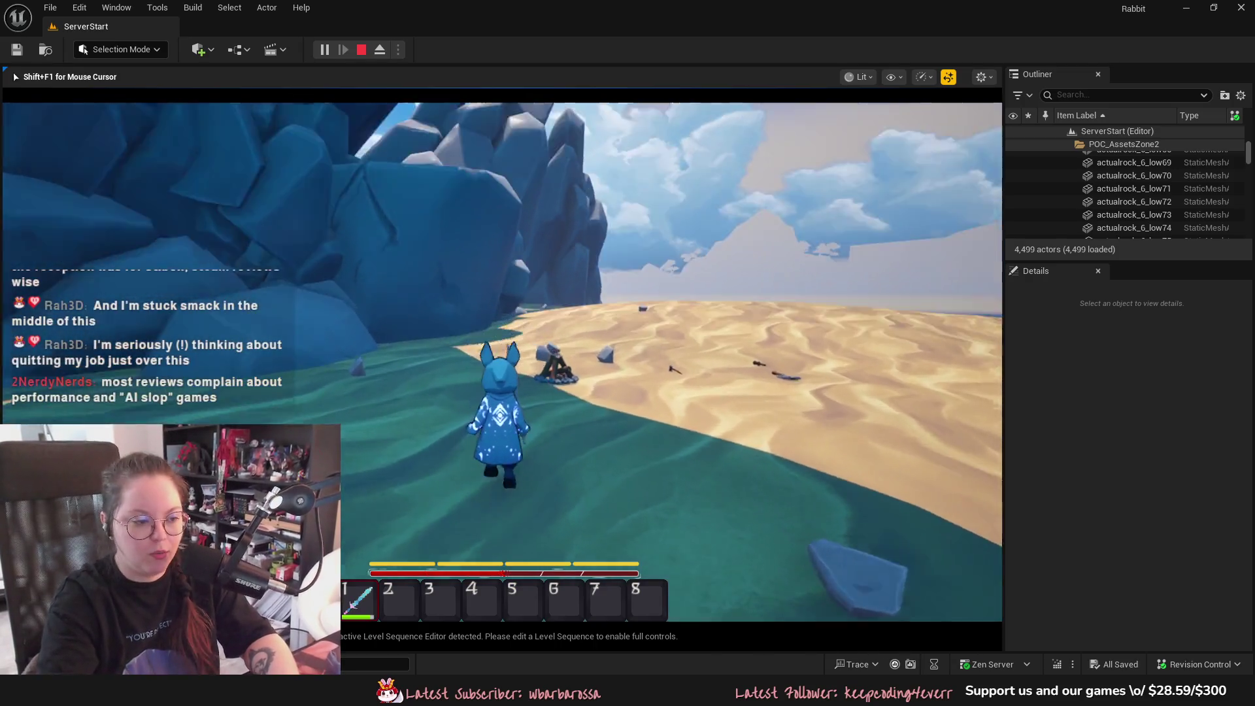
pyautogui.press('w')
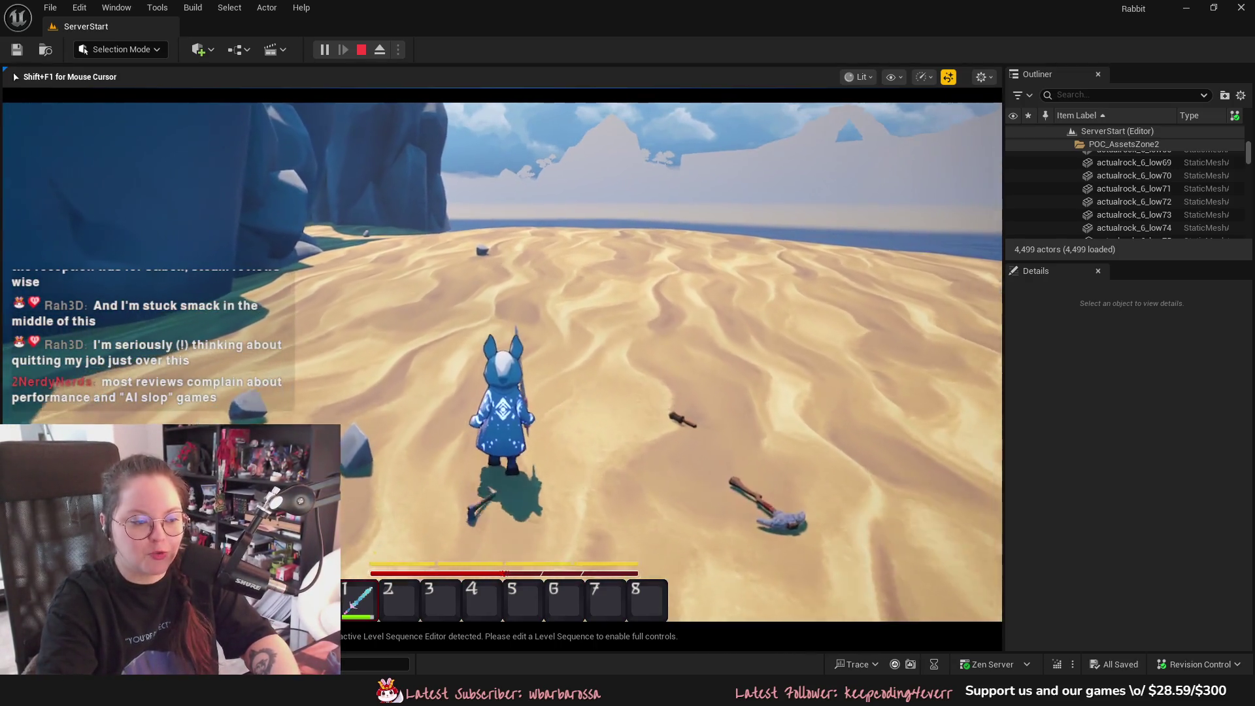
pyautogui.press('w')
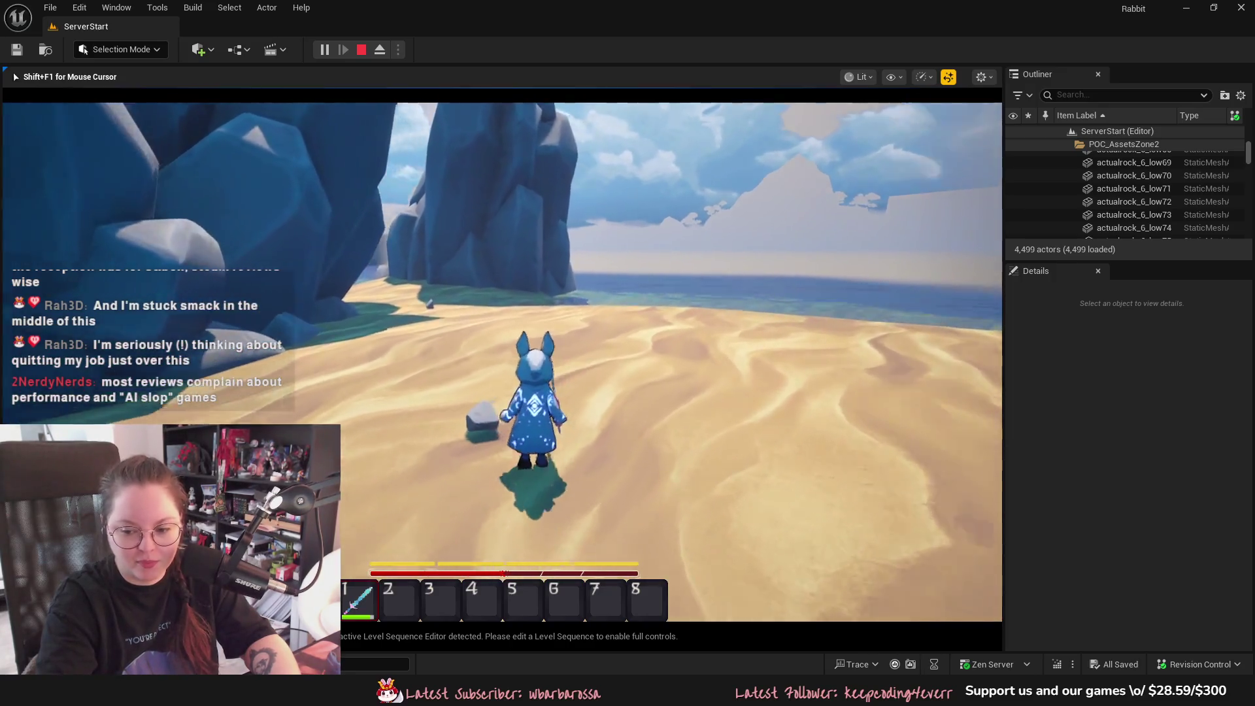
pyautogui.press('w')
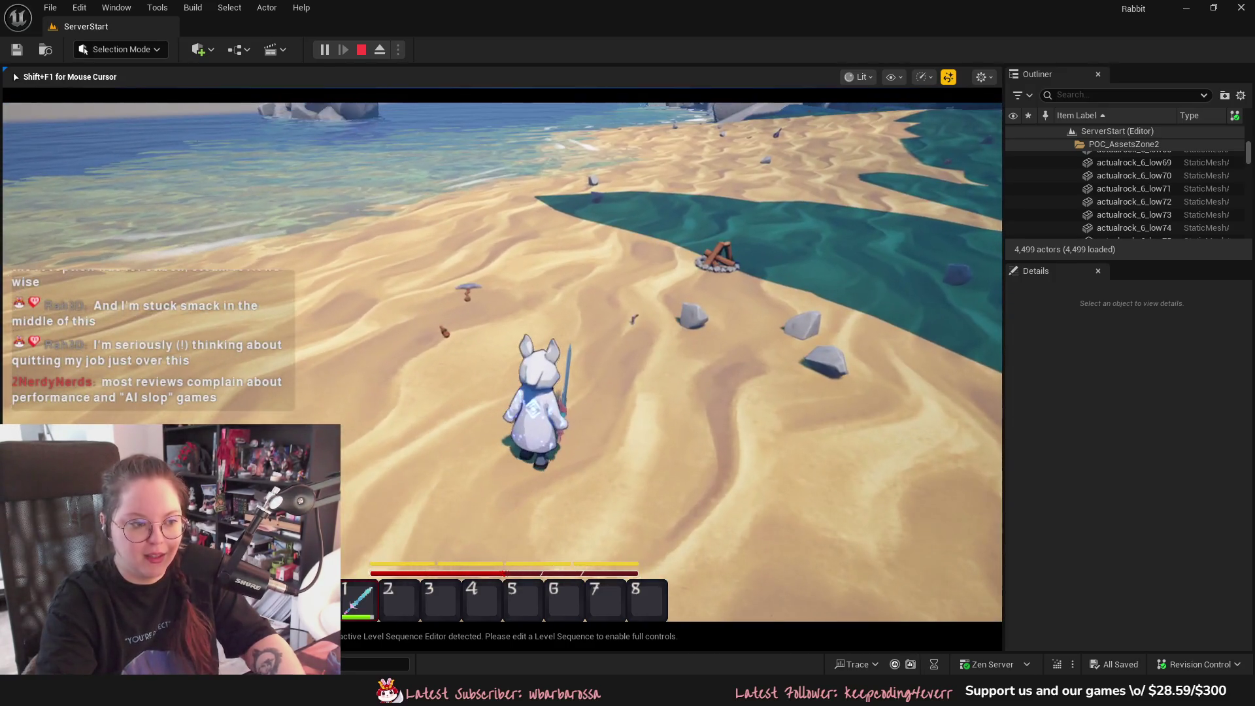
pyautogui.hotkey('shift', 'F1')
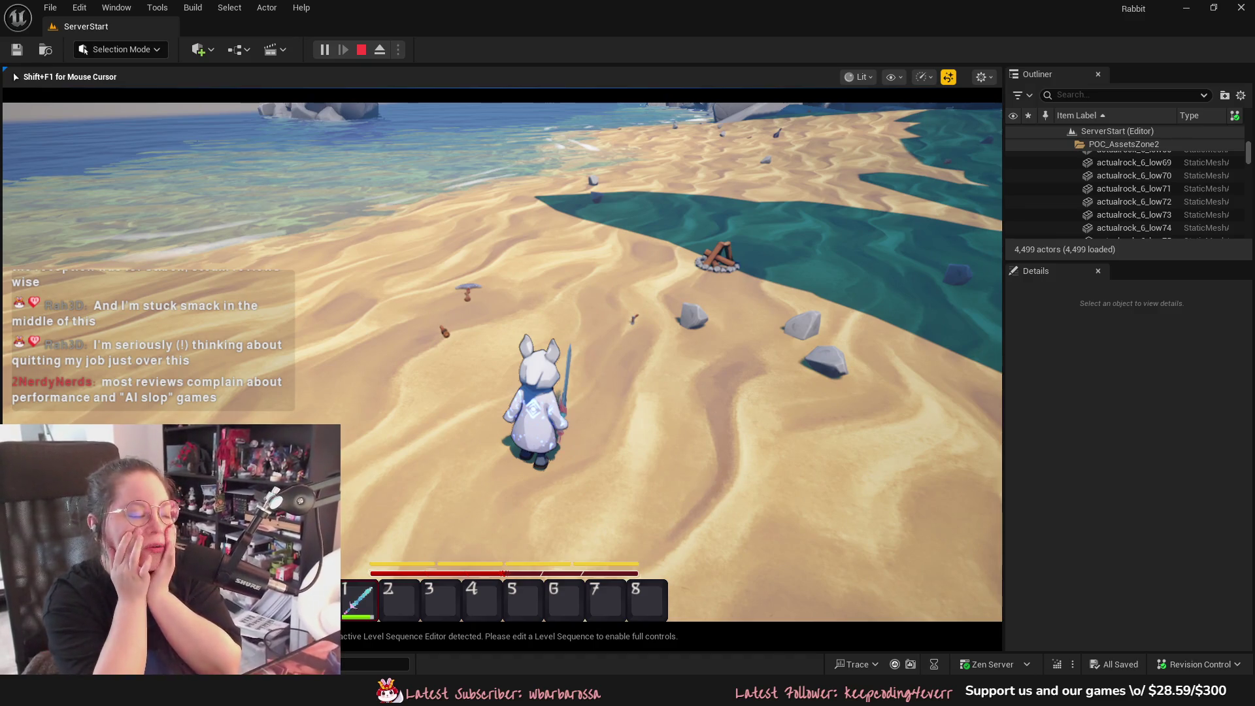
pyautogui.press('Escape')
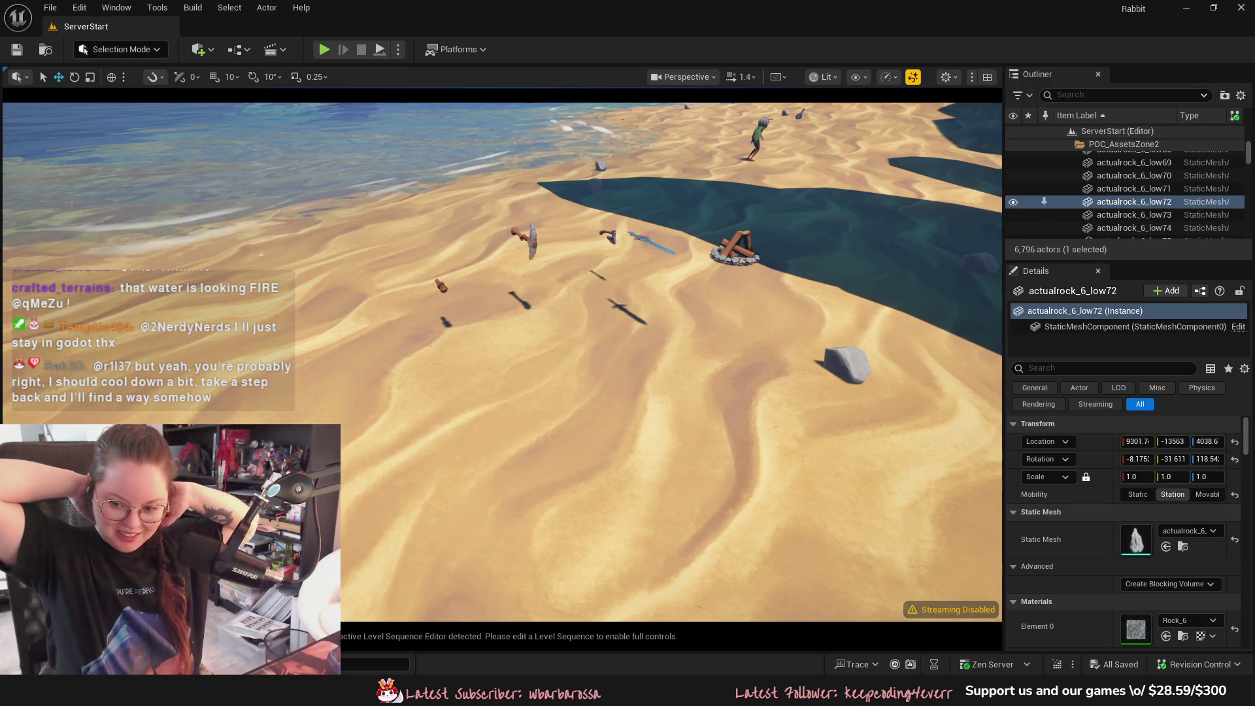
# Fly through the cave to the pond, select and frame its surrounding rocks, then play with Alt+P
pyautogui.scroll(2, 471, 331)
pyautogui.press('w')
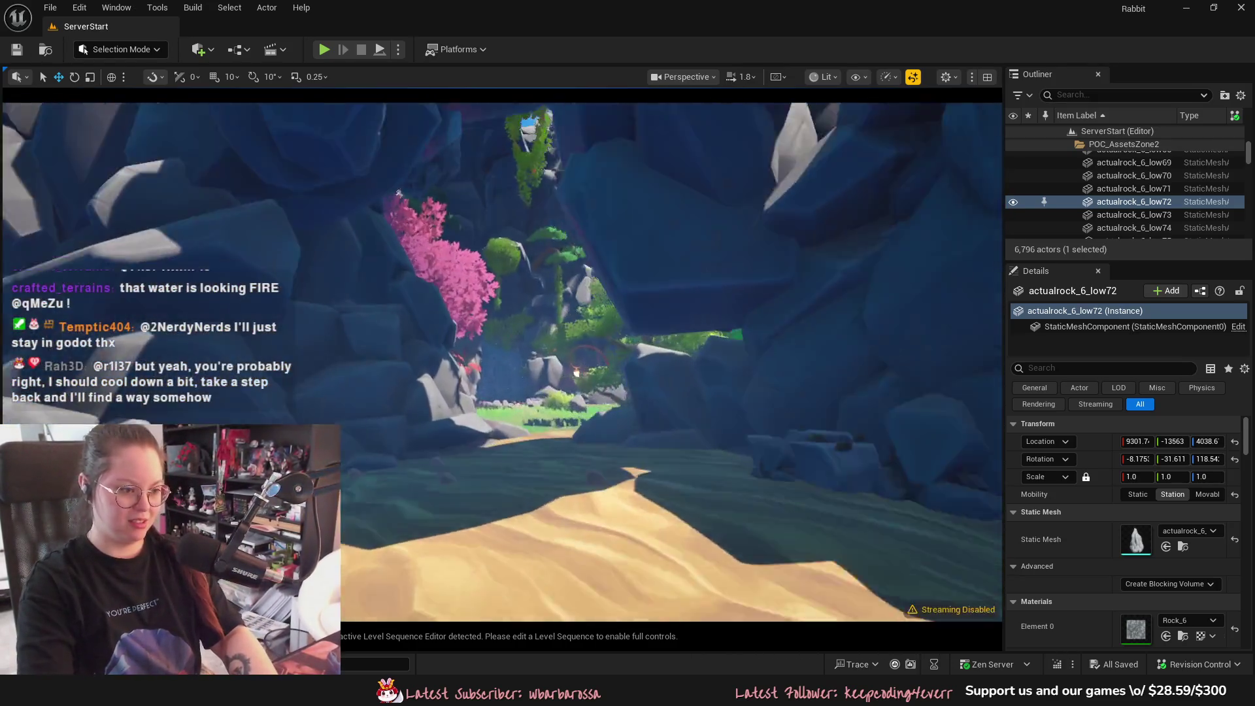
pyautogui.press('w')
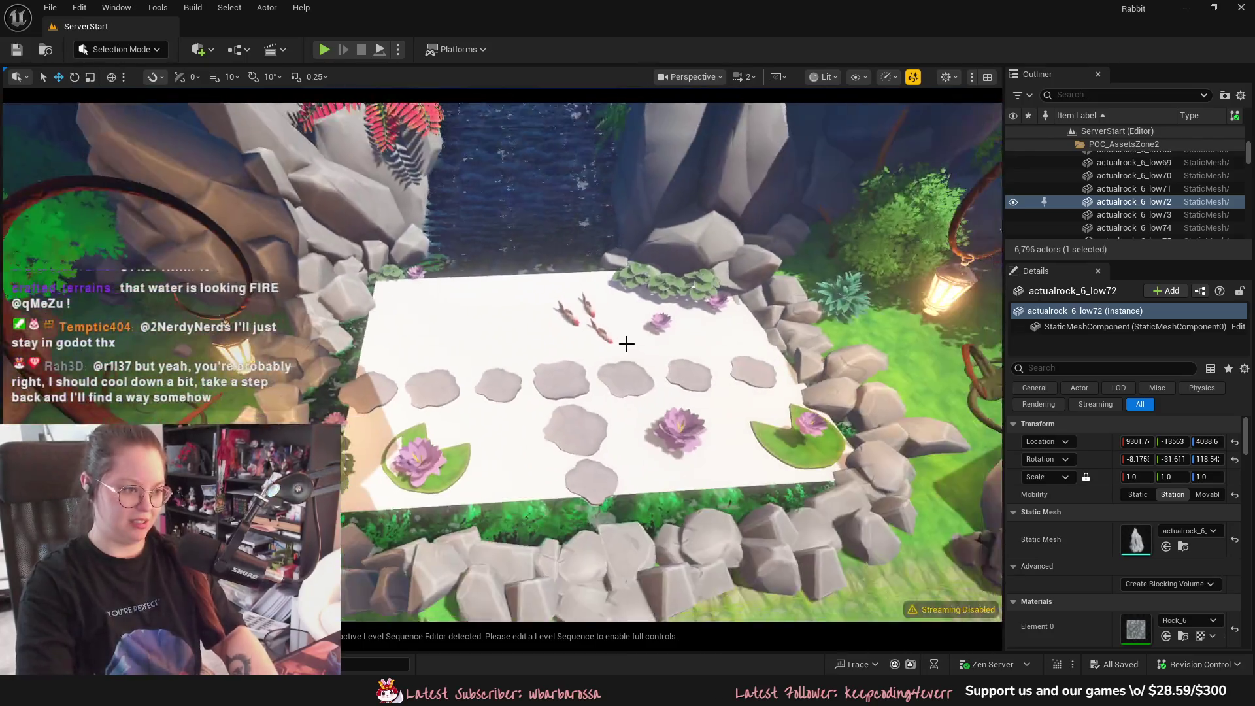
pyautogui.click(543, 325)
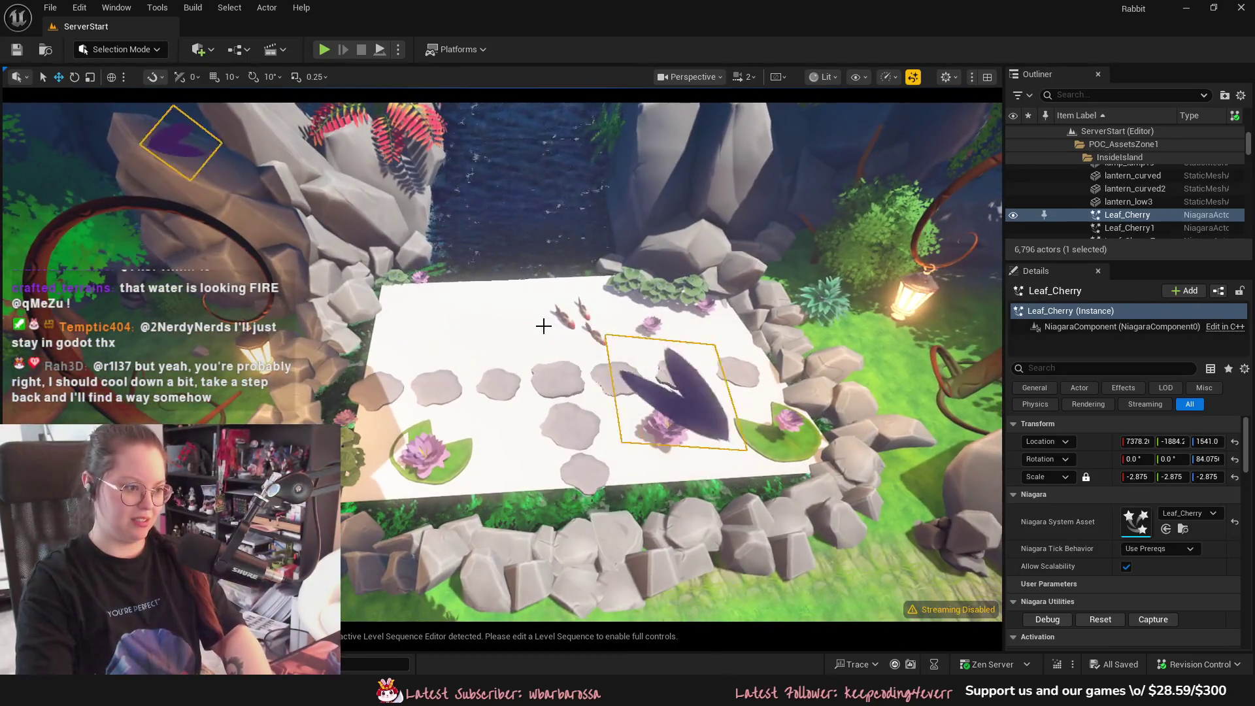
pyautogui.click(543, 325)
pyautogui.press('f')
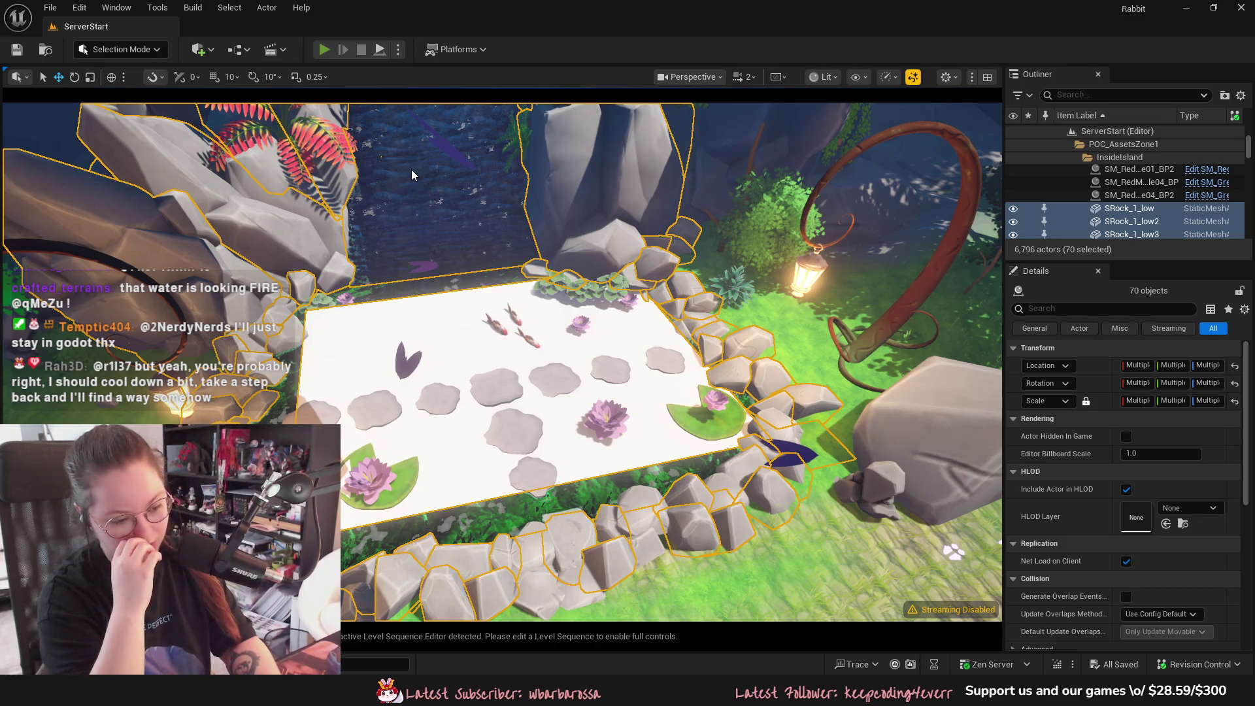
pyautogui.hotkey('alt', 'p')
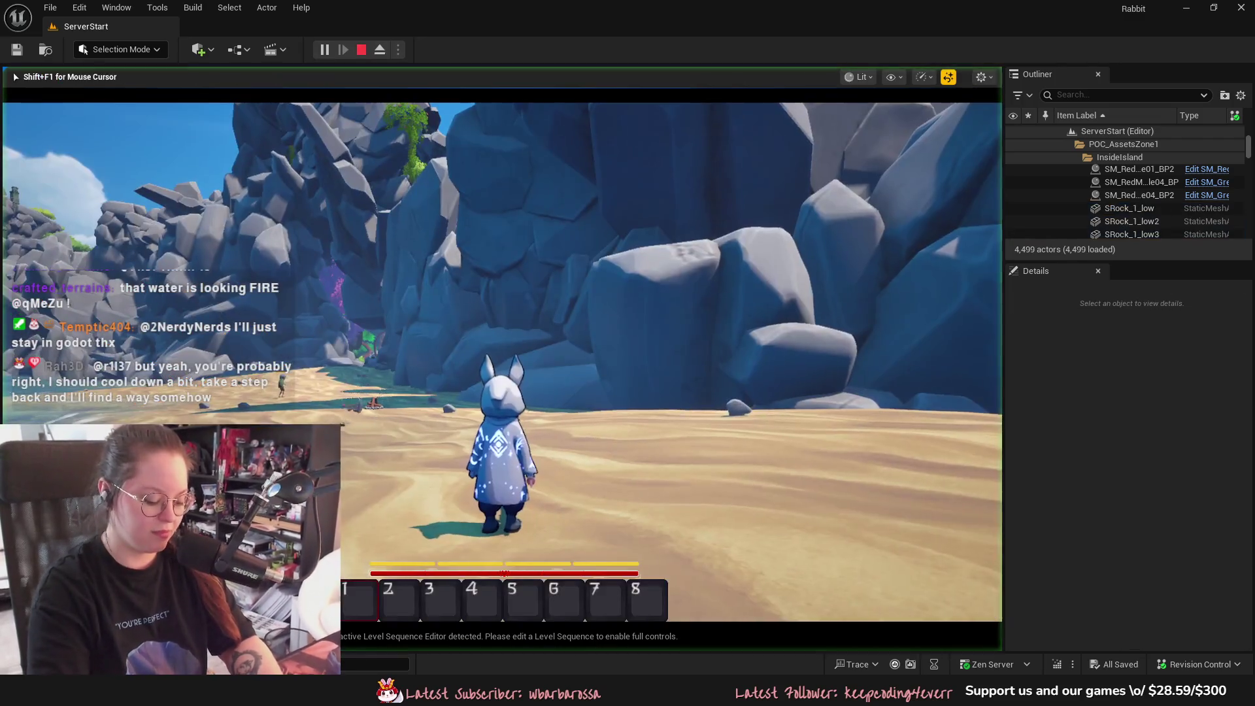
# Noclip over to the pond, walk onto its stepping stones, look around the koi water, then stop
pyautogui.press('w')
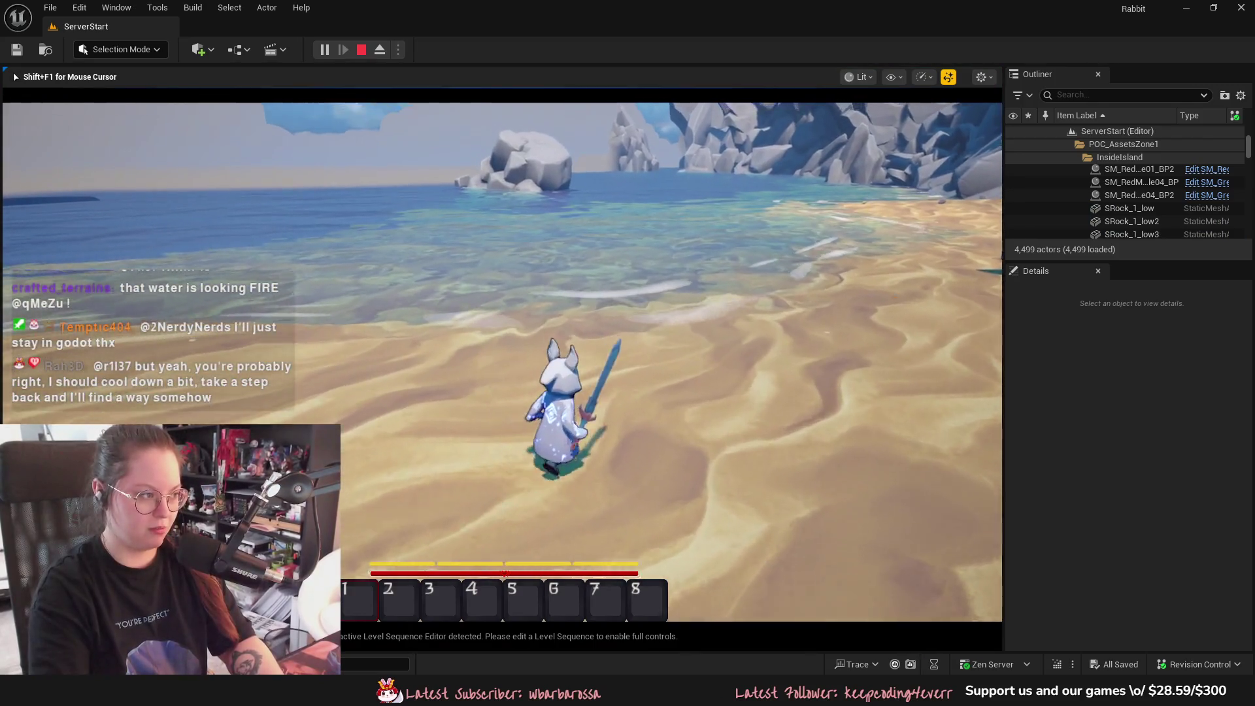
pyautogui.press('d')
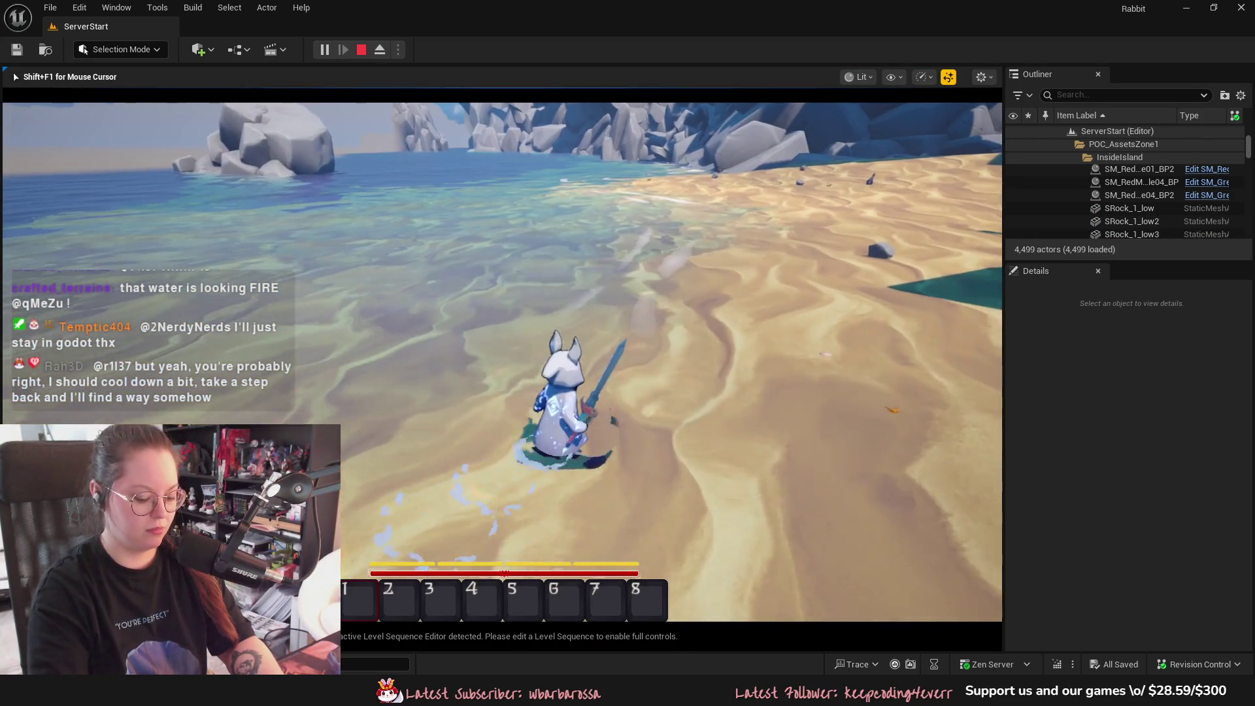
pyautogui.press('n')
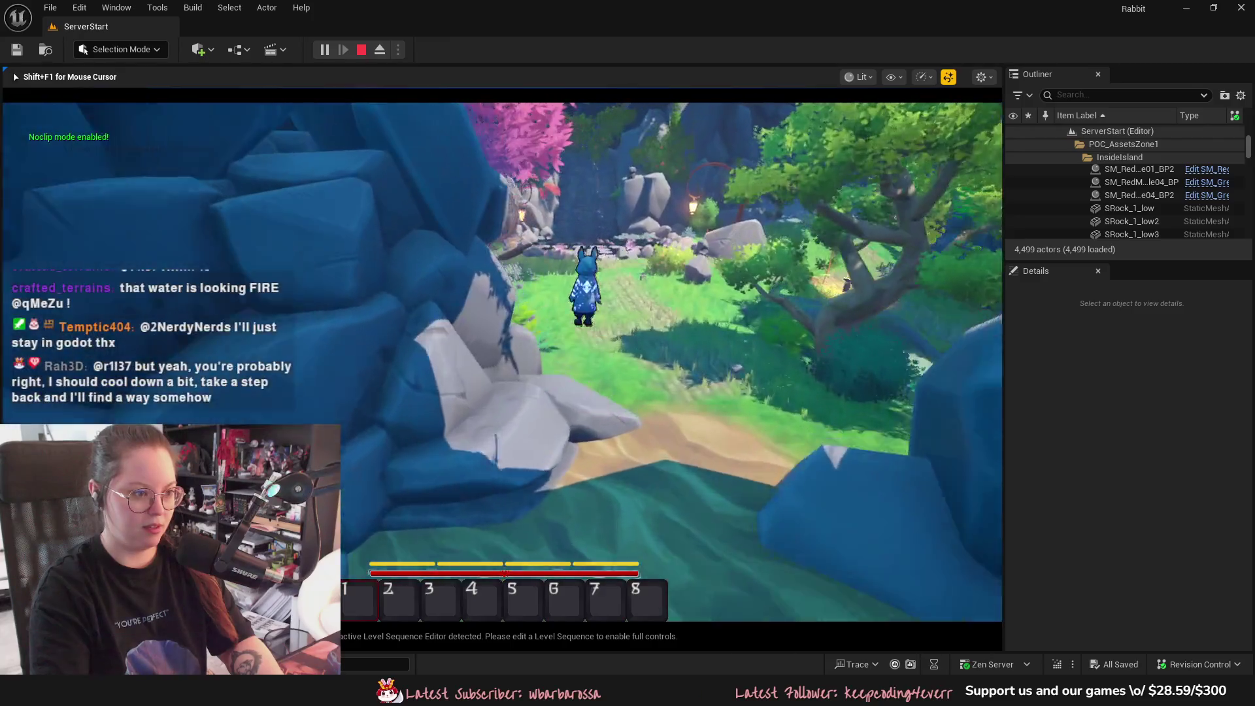
pyautogui.press('n')
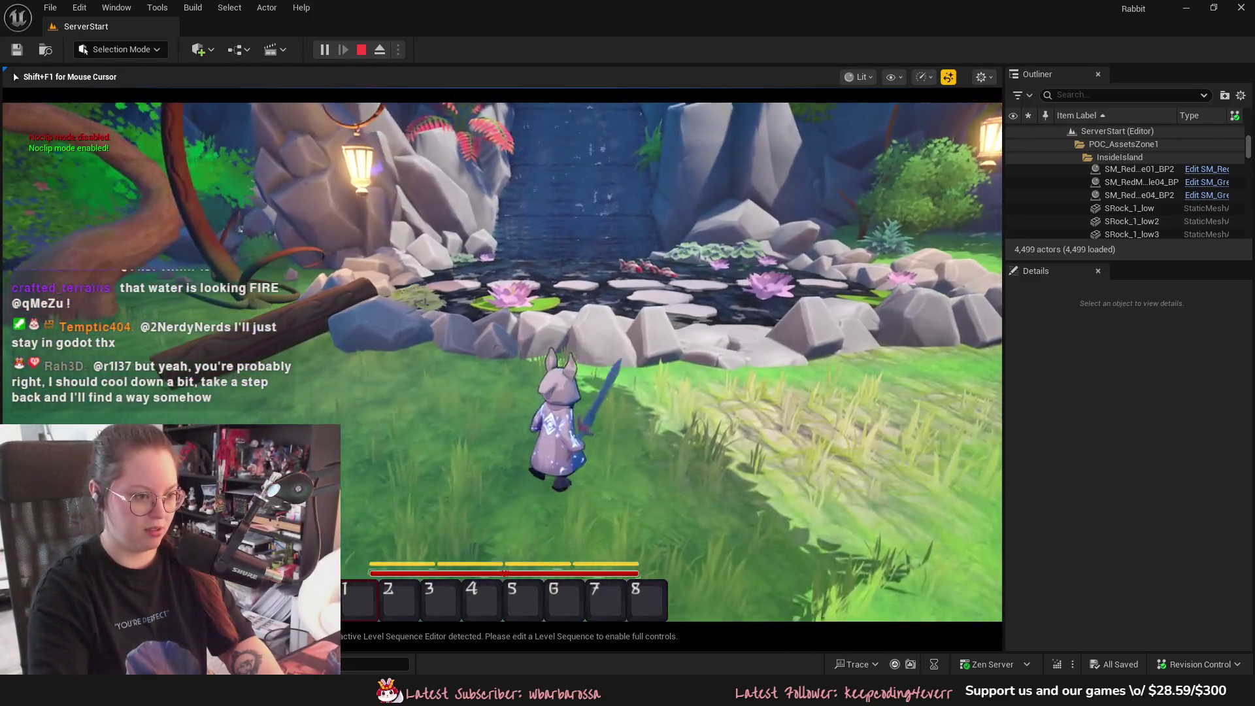
pyautogui.press('w')
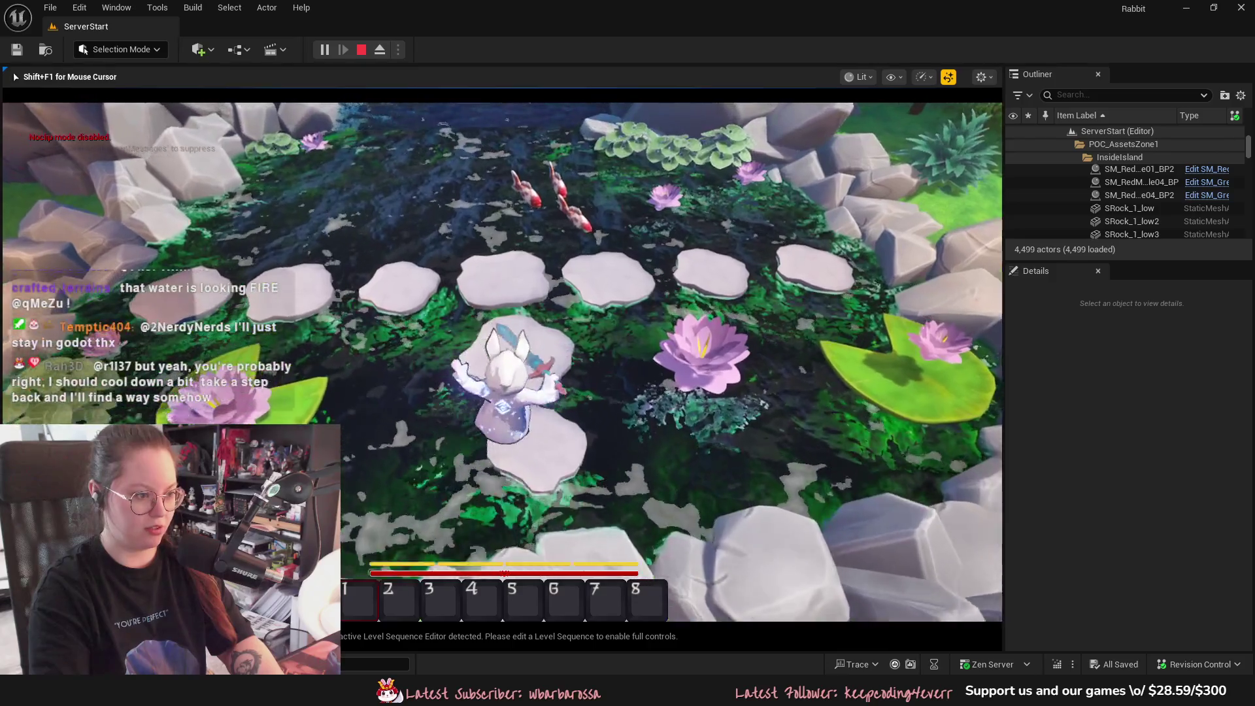
pyautogui.press('s')
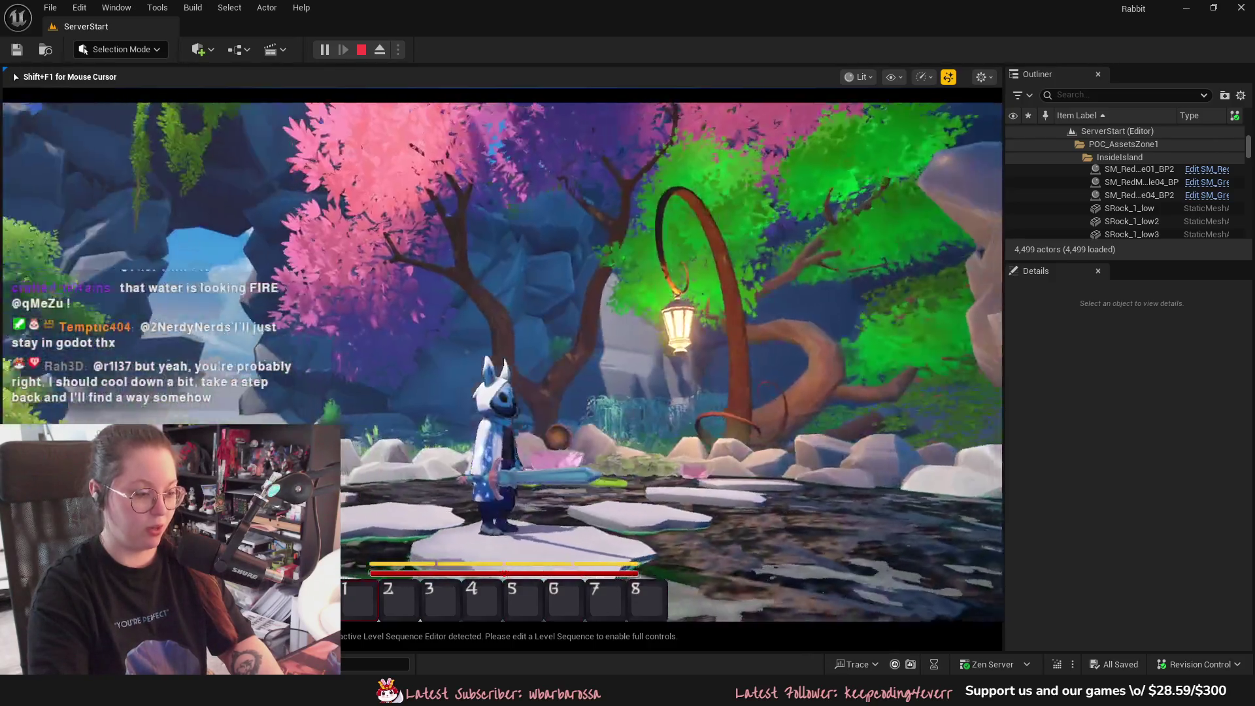
pyautogui.press('w')
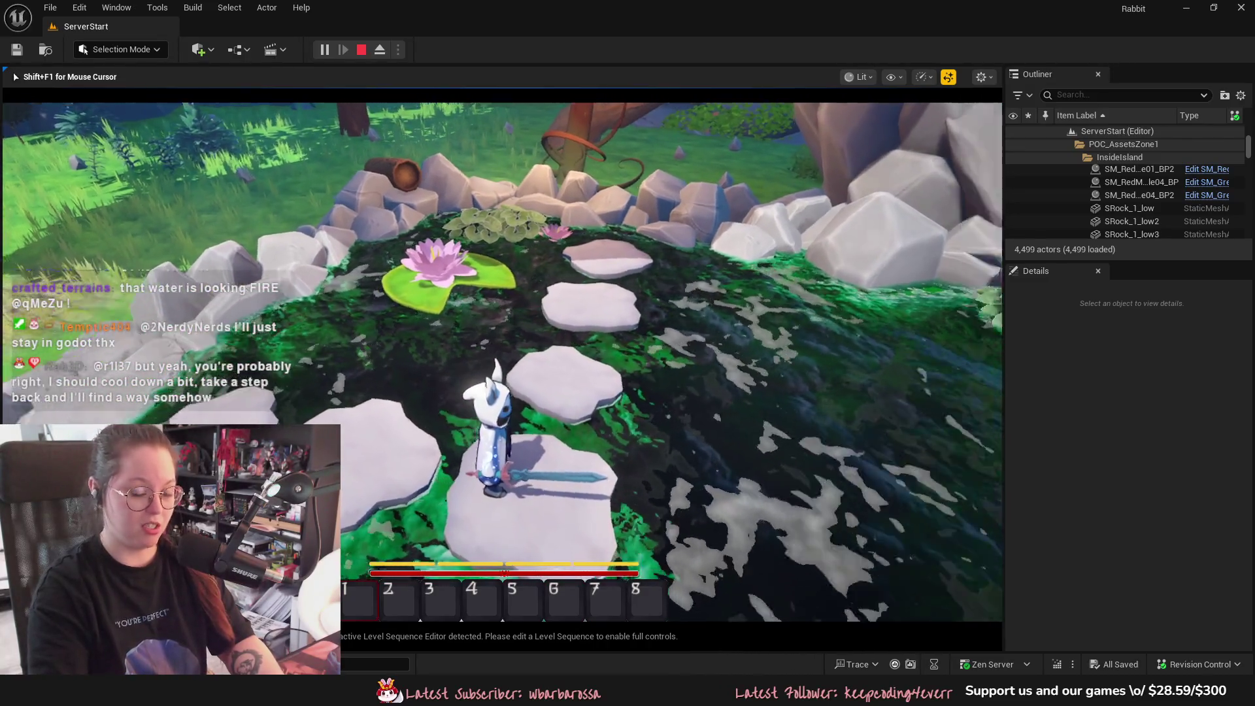
pyautogui.press('w')
pyautogui.press('a')
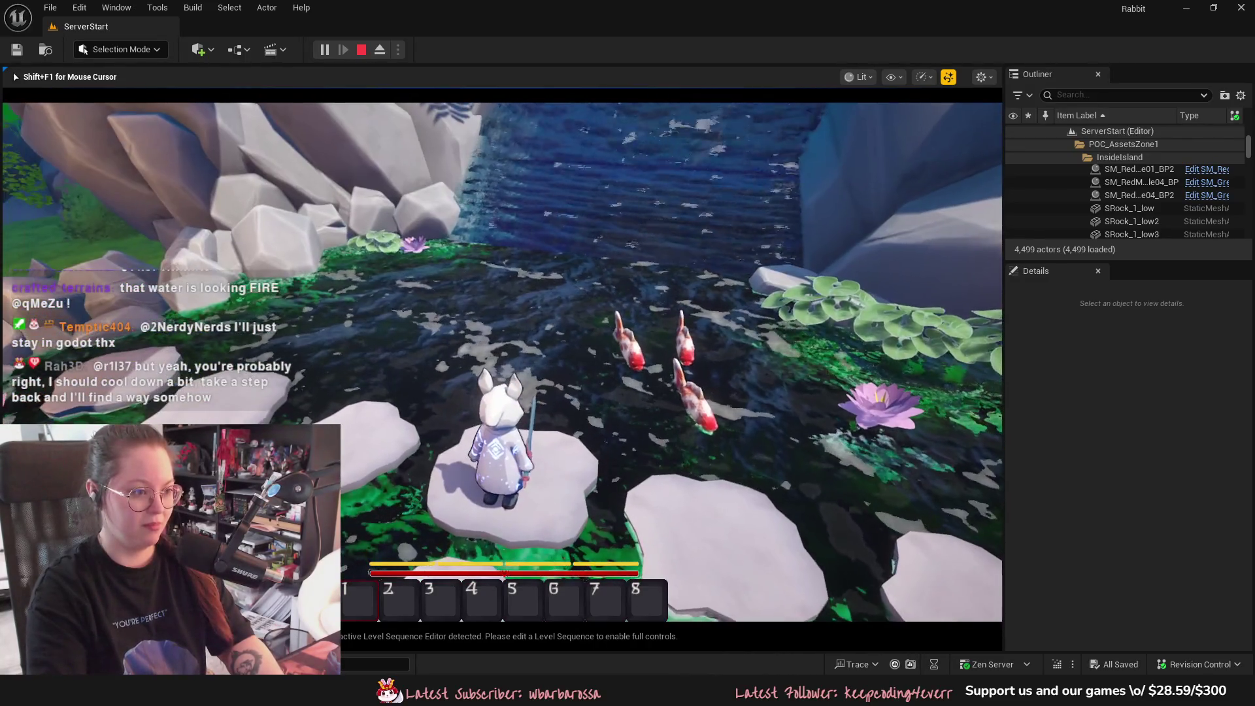
pyautogui.press('d')
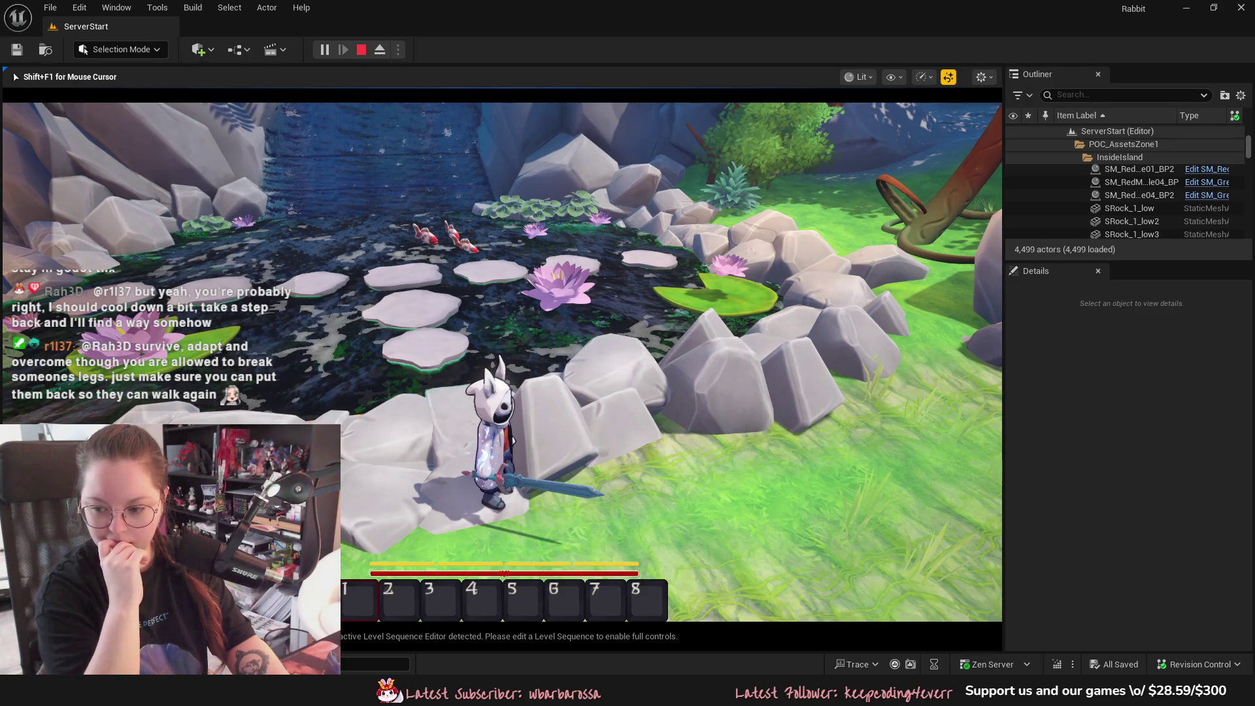
pyautogui.press('Escape')
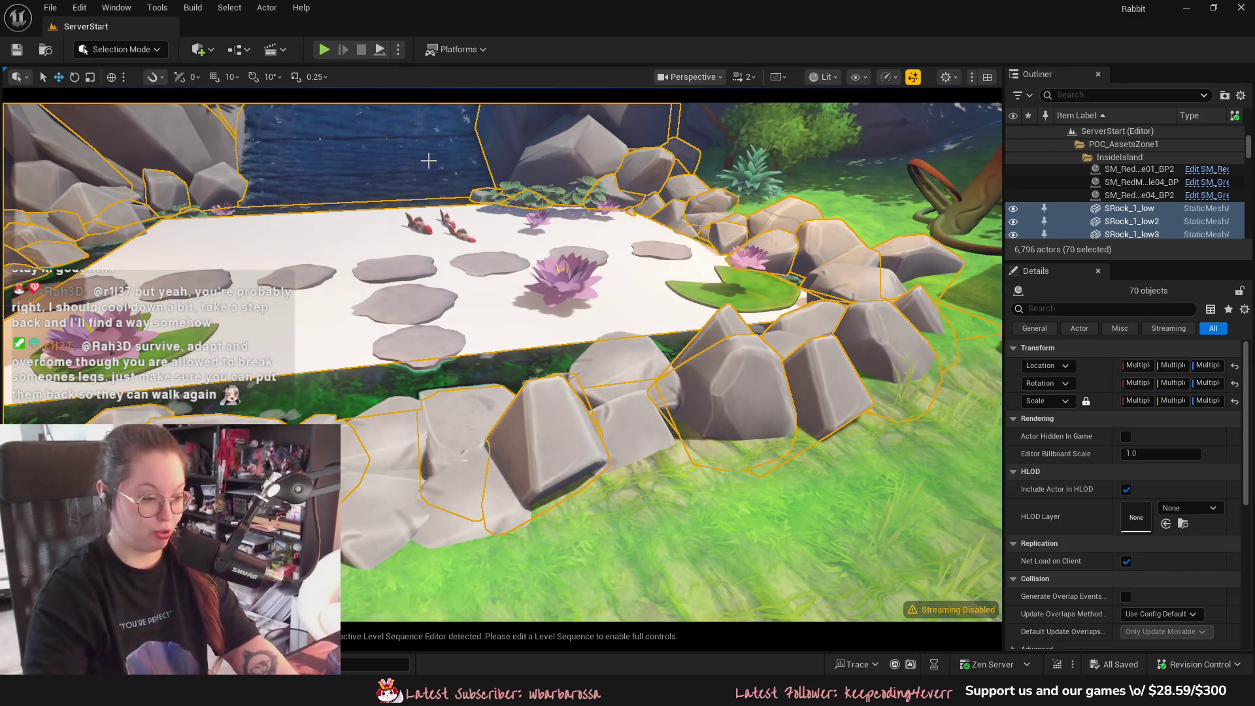
# Fly the editor view out to the sandy beach and frame the selected rocks
pyautogui.moveTo(674, 348)
pyautogui.mouseDown()
pyautogui.moveTo(641, 356)
pyautogui.moveTo(621, 340)
pyautogui.moveTo(689, 353)
pyautogui.moveTo(677, 346)
pyautogui.moveTo(672, 379)
pyautogui.moveTo(557, 322)
pyautogui.mouseUp()
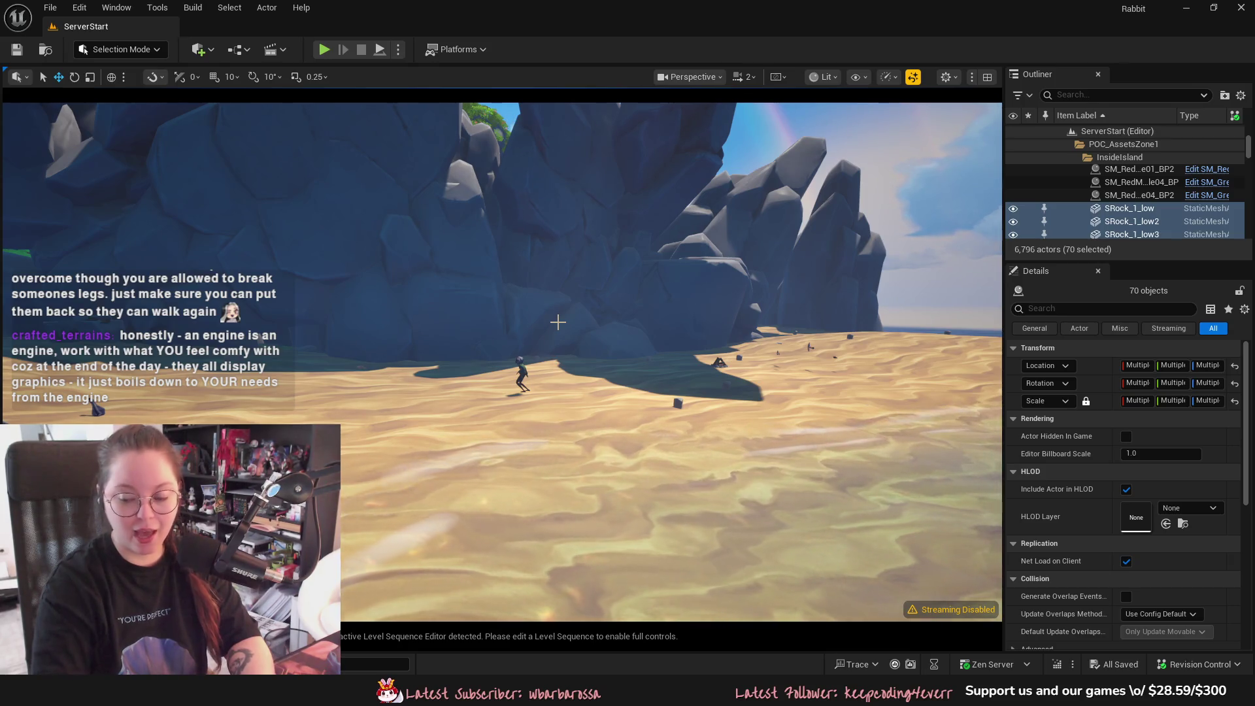
pyautogui.press('f')
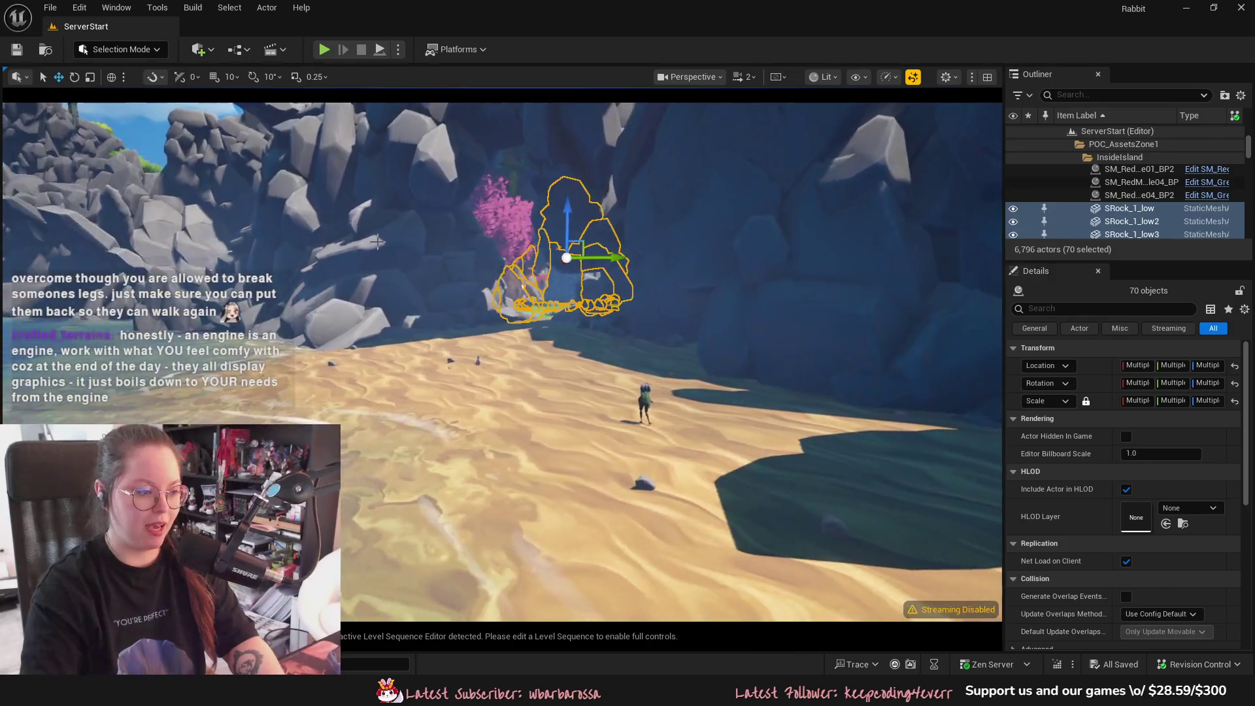
# Select rock actualrock_6_low46, tilt the view over the beach, then switch to the Usagi.blend rabbit rig in Blender
pyautogui.click(157, 287)
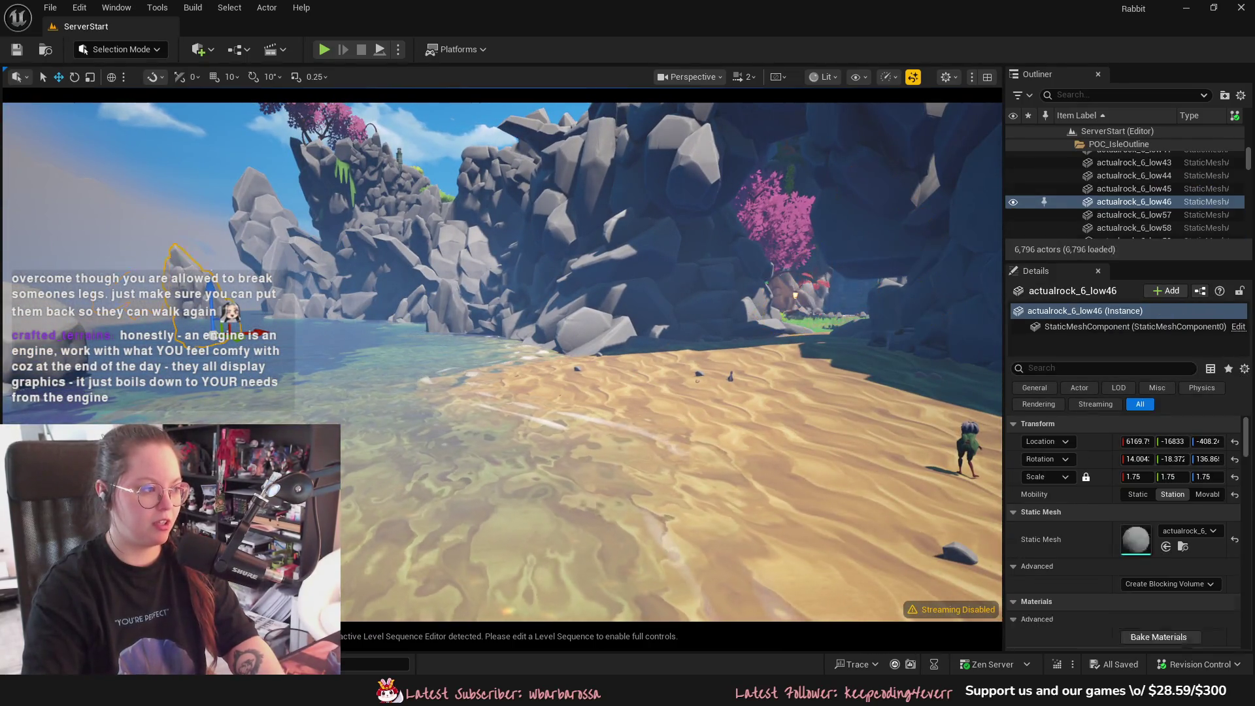
pyautogui.click(269, 334)
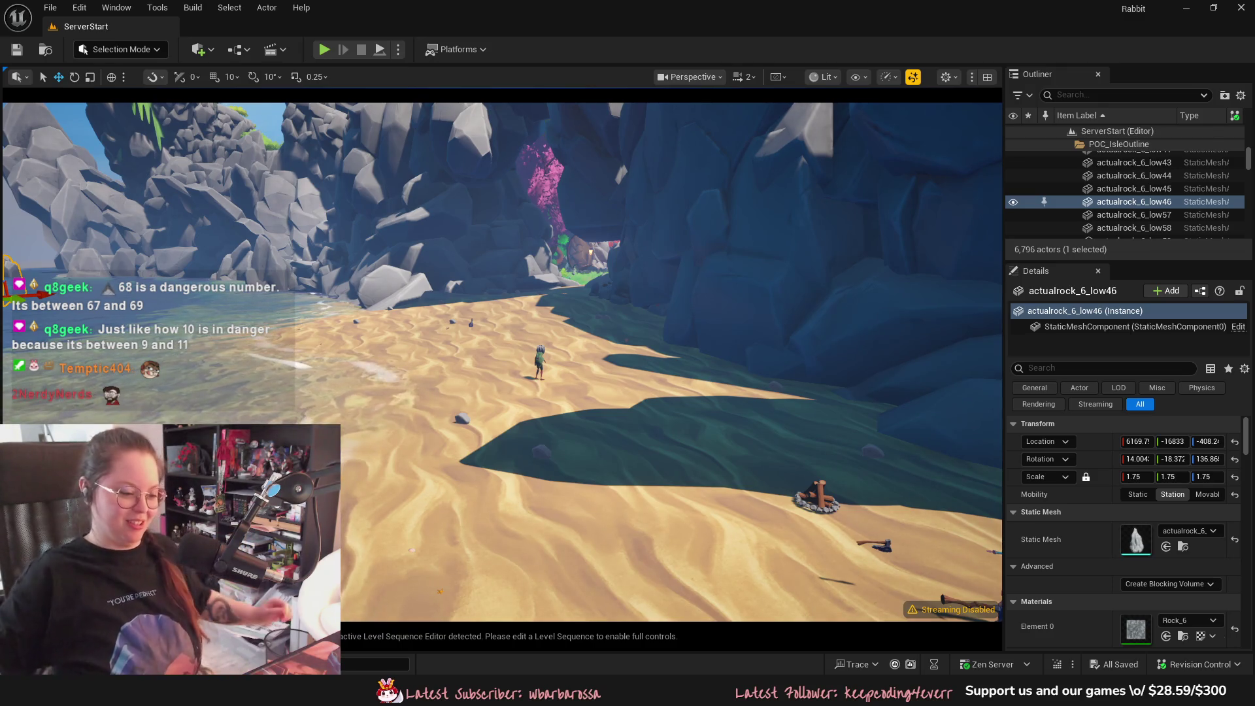
pyautogui.moveTo(653, 536); pyautogui.dragTo(690, 510)
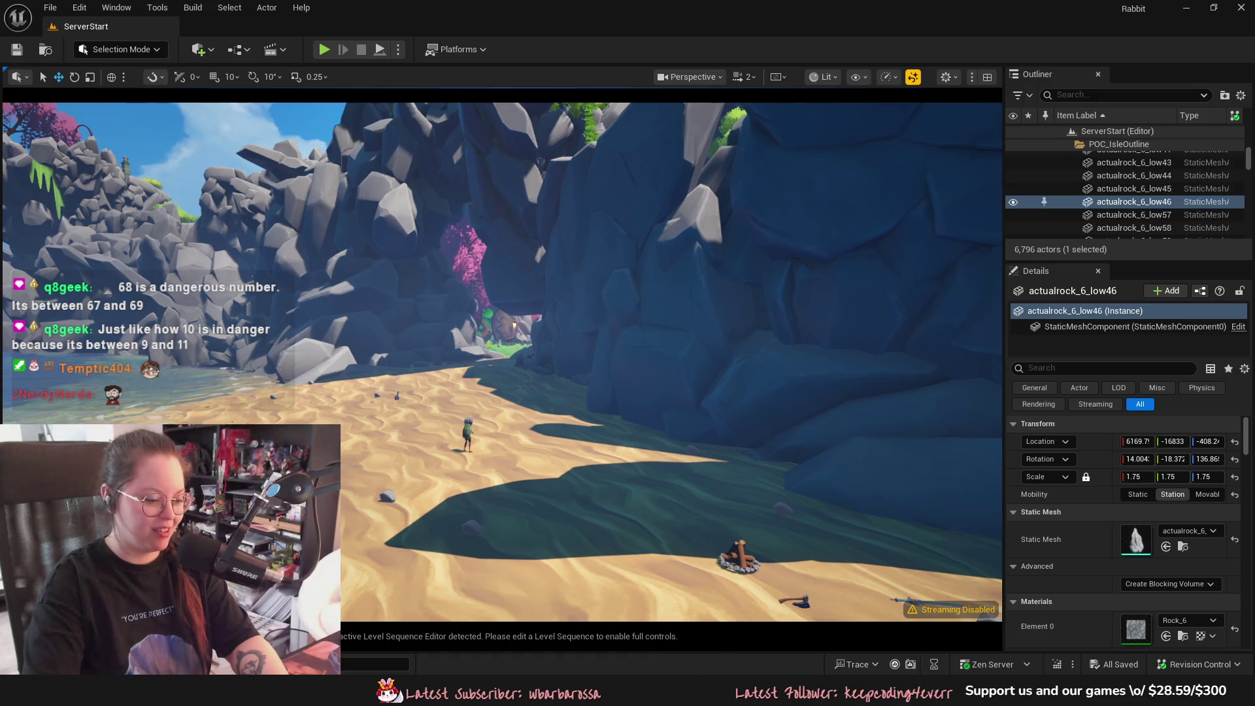
pyautogui.hotkey('alt', 'Tab')
pyautogui.moveTo(654, 457); pyautogui.dragTo(550, 450)
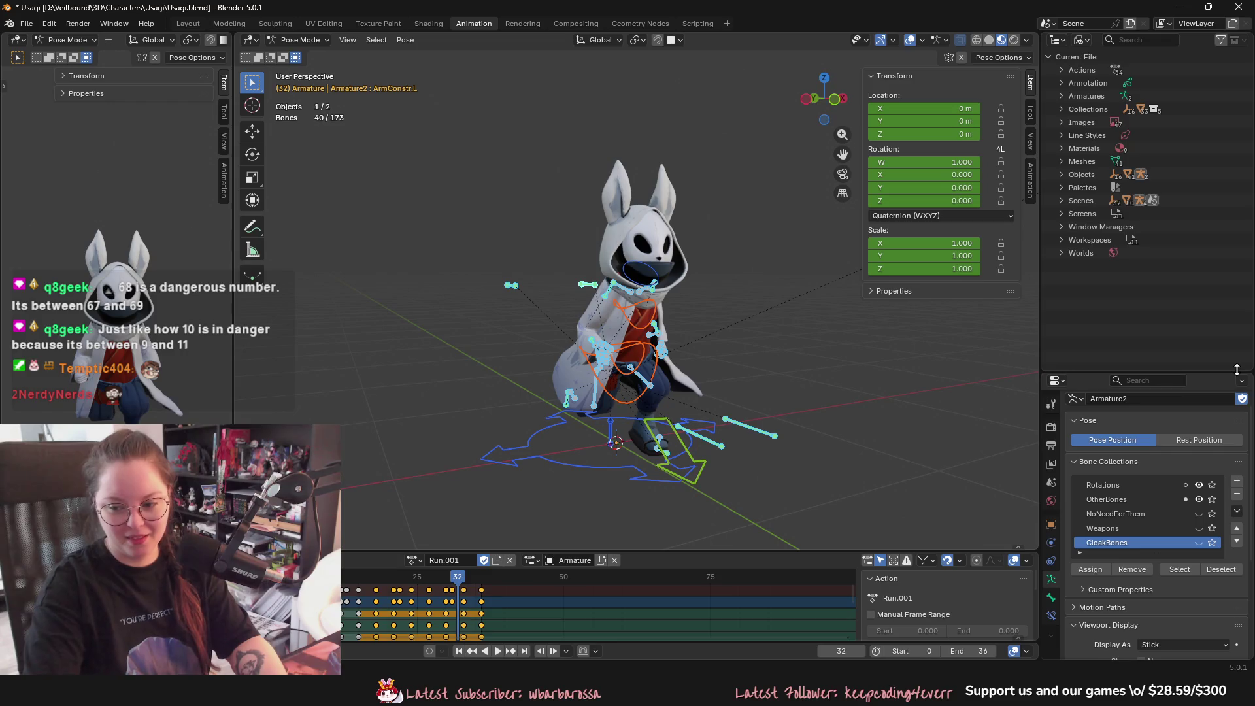